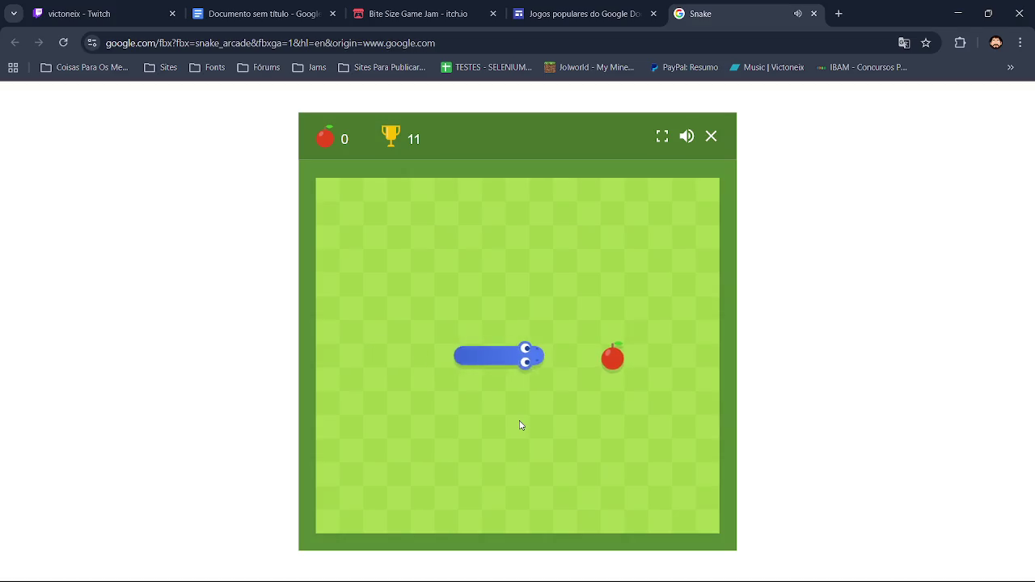
Step: Steer the snake with the arrow keys to eat apples until the round ends at 18, then close the game
key("Up")
key("Left")
key("Down")
key("Left")
key("Up")
key("Right")
key("Down")
key("Left")
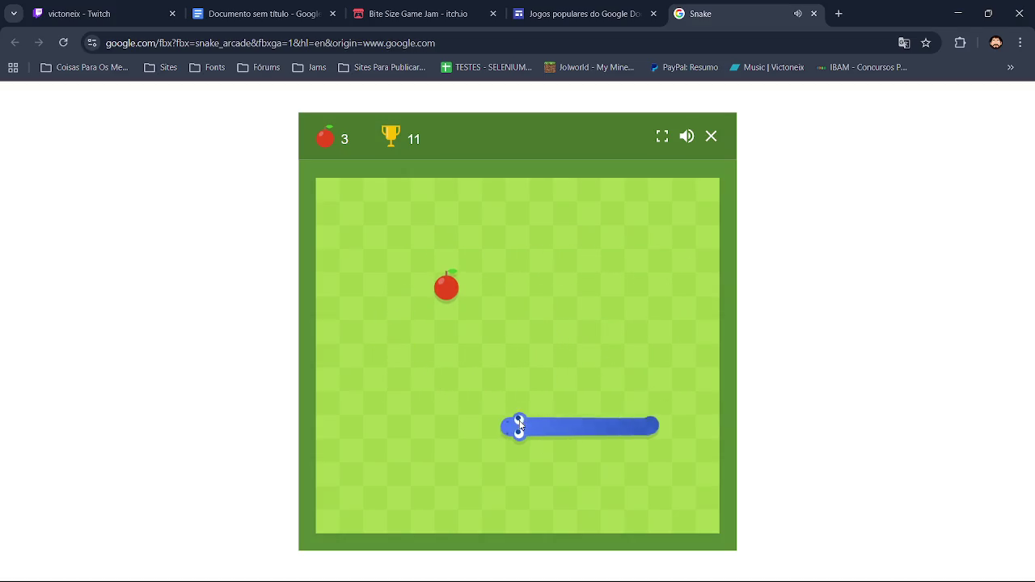
key("Up")
key("Left")
key("Down")
key("Right")
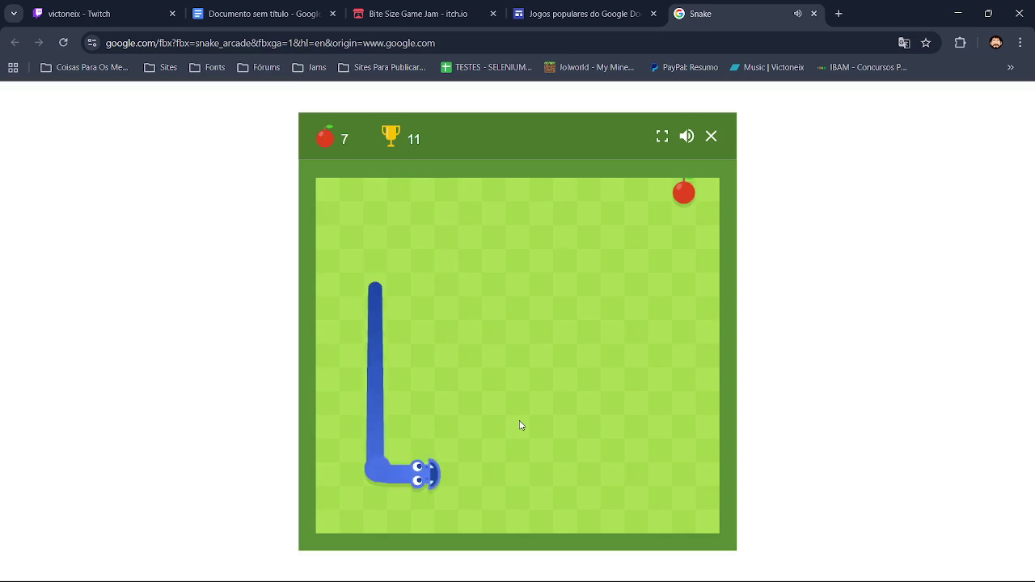
key("Up")
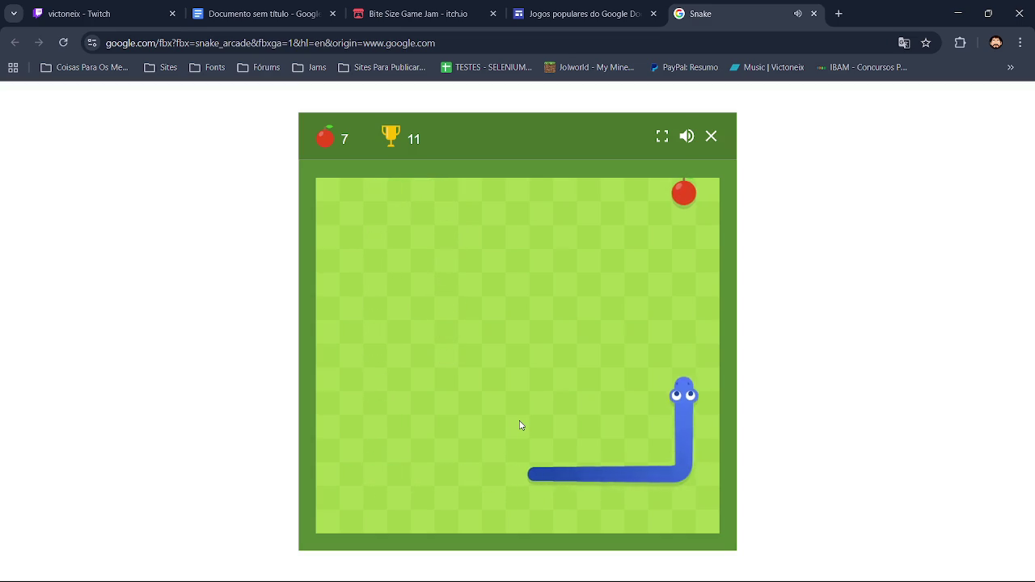
key("Left")
key("Up")
key("Right")
key("Down")
key("Left")
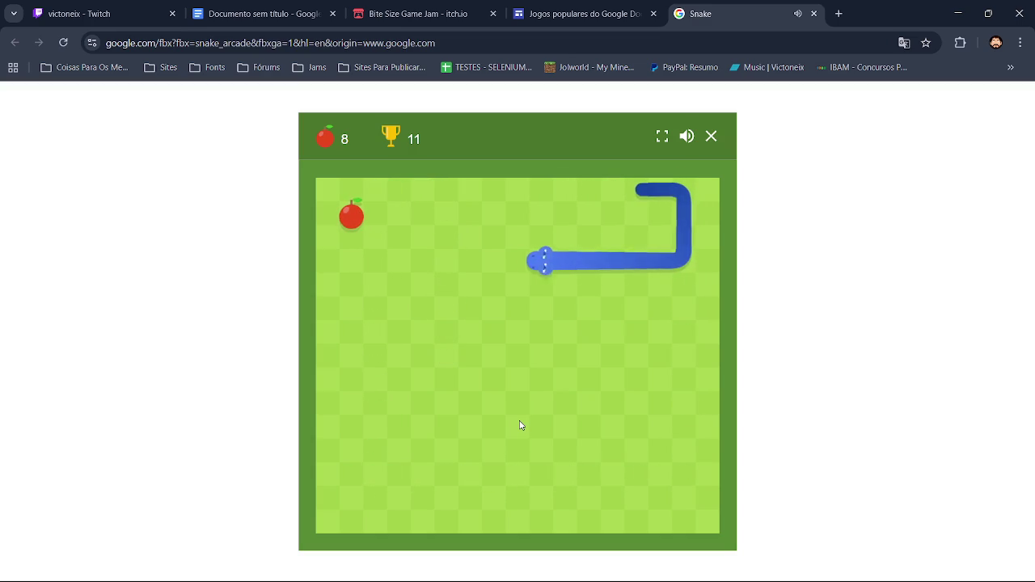
key("Up")
key("Right")
key("Up")
key("Left")
key("Down")
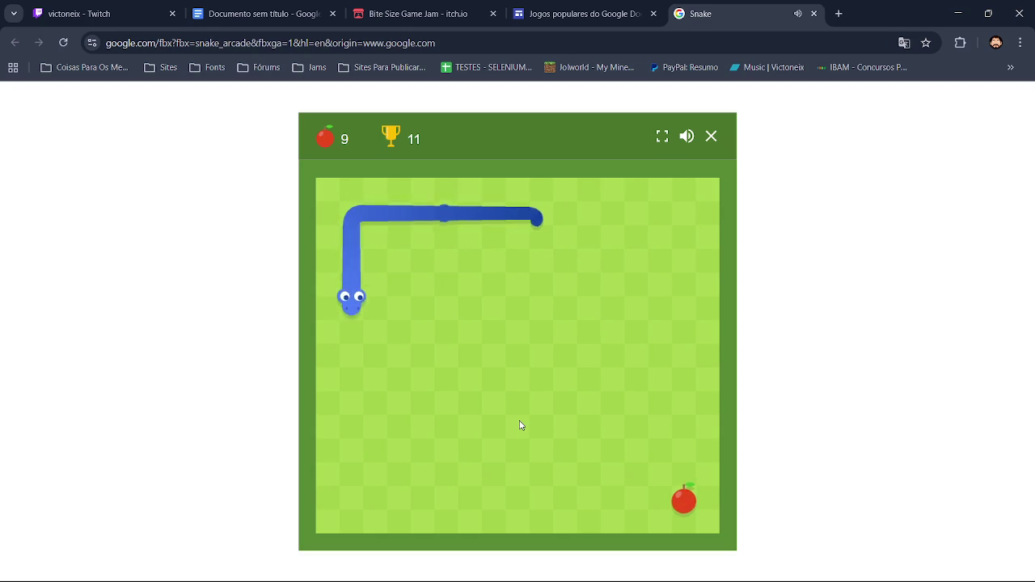
key("Right")
key("Right")
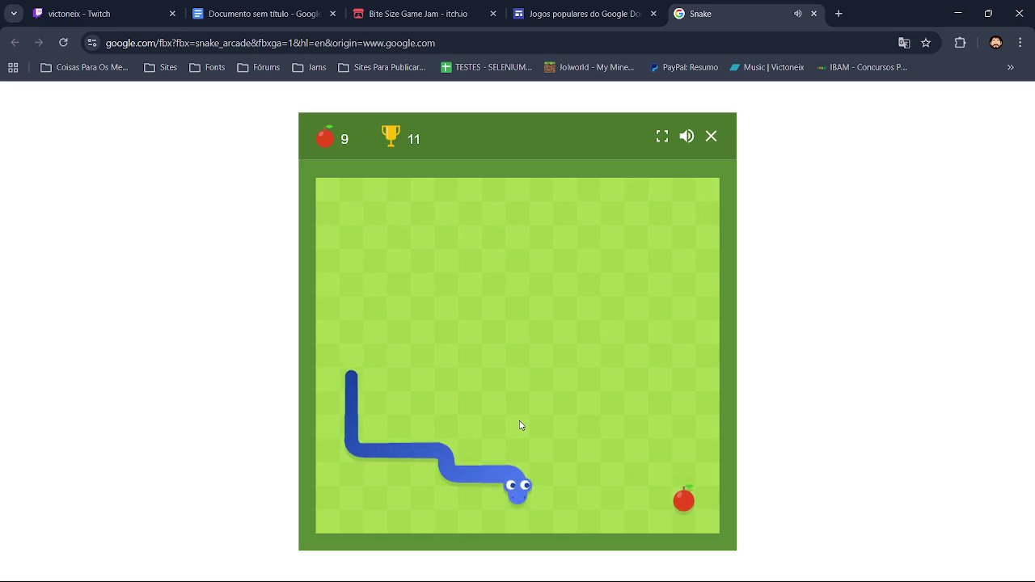
key("Up")
key("Right")
key("Down")
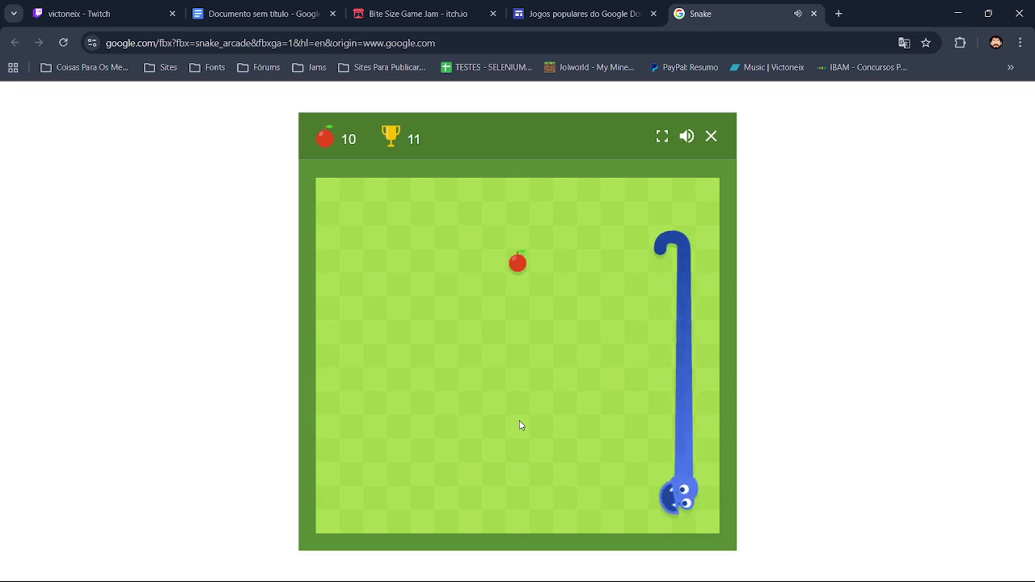
key("Left")
key("Up")
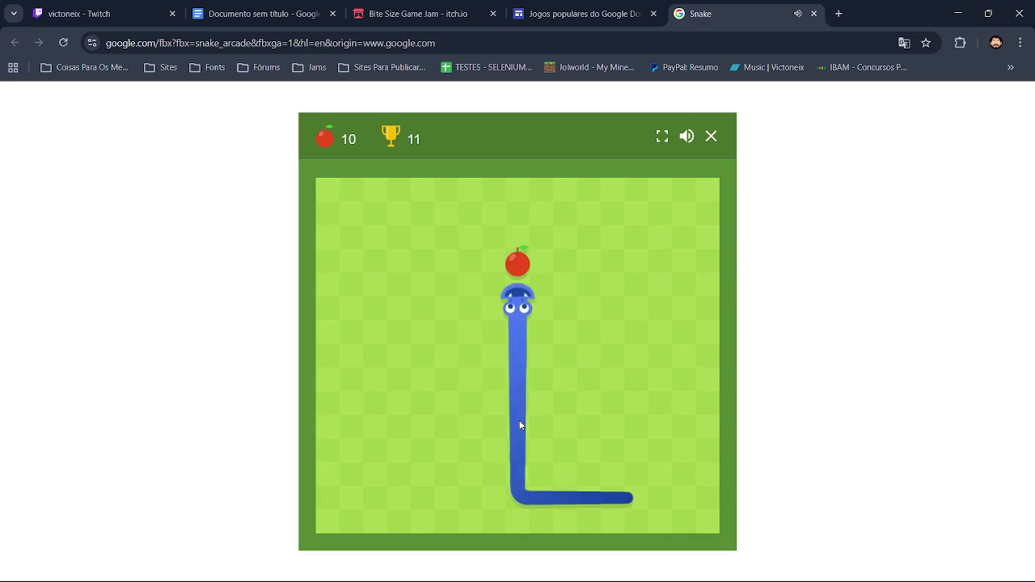
key("Left")
key("Up")
key("Right")
key("Down")
key("Left")
key("Up")
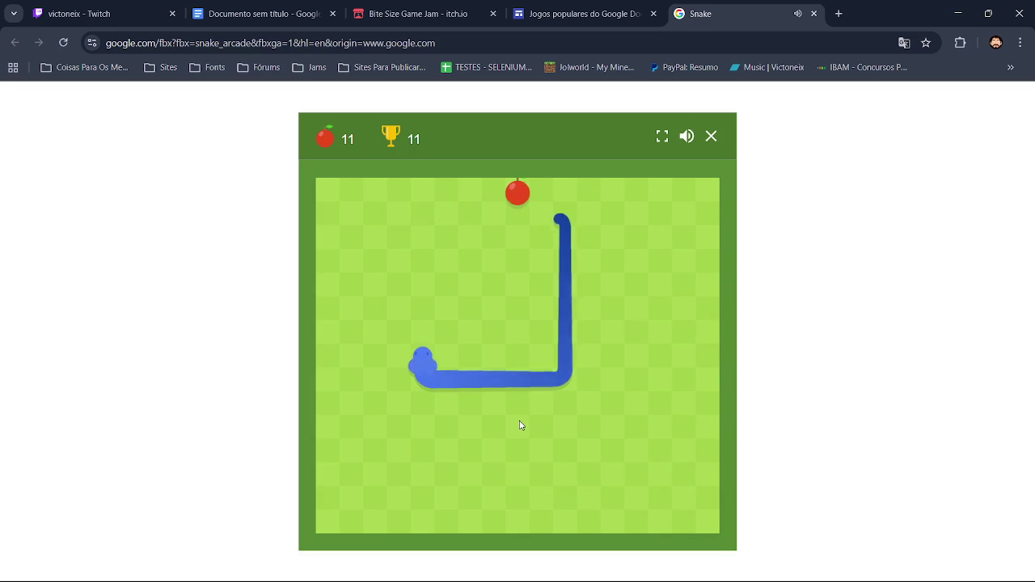
key("Right")
key("Down")
key("Left")
key("Down")
key("Left")
key("Up")
key("Right")
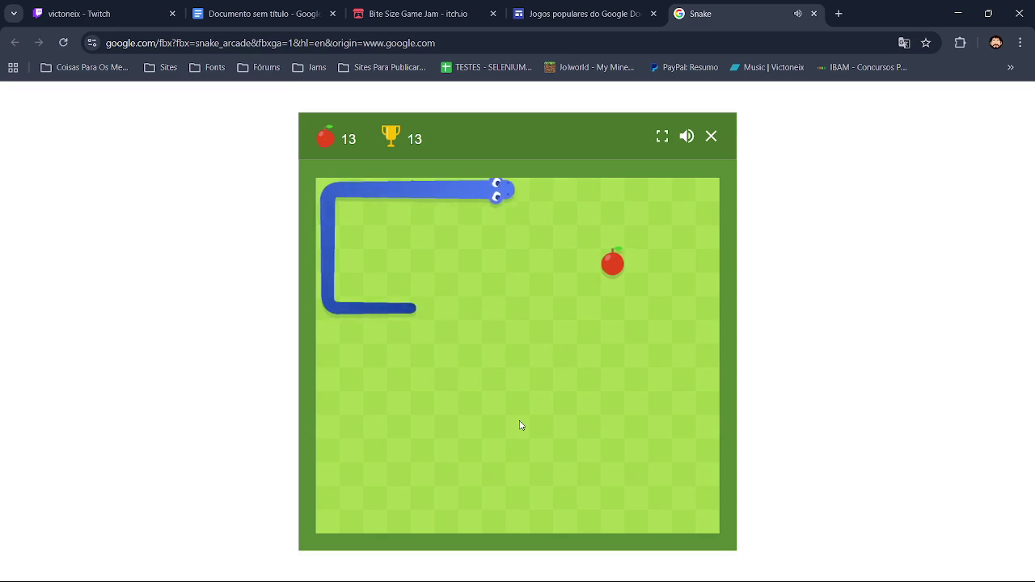
key("Down")
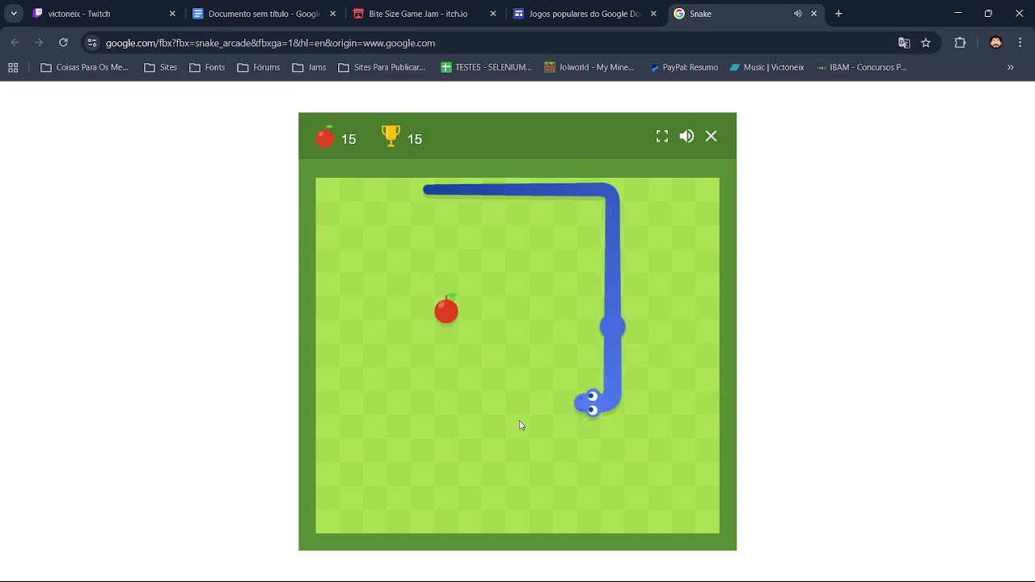
key("Left")
key("Up")
key("Left")
key("Up")
key("Right")
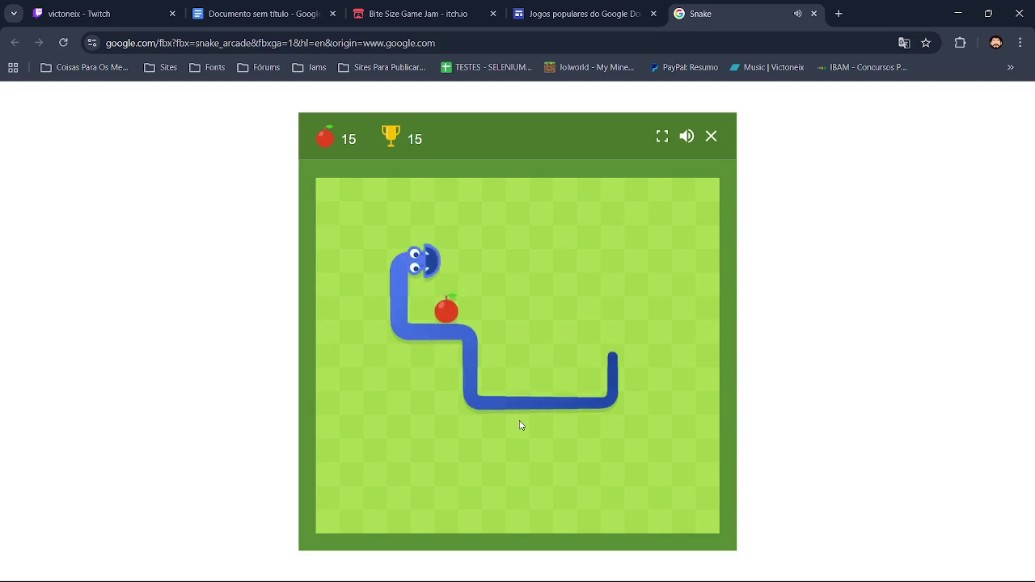
key("Down")
key("Right")
key("Up")
key("Left")
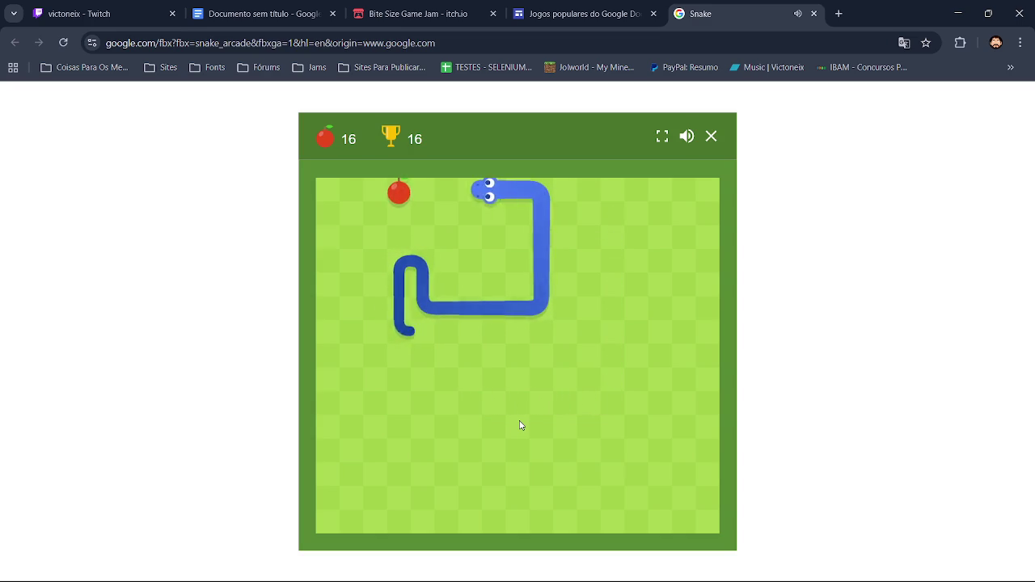
key("Down")
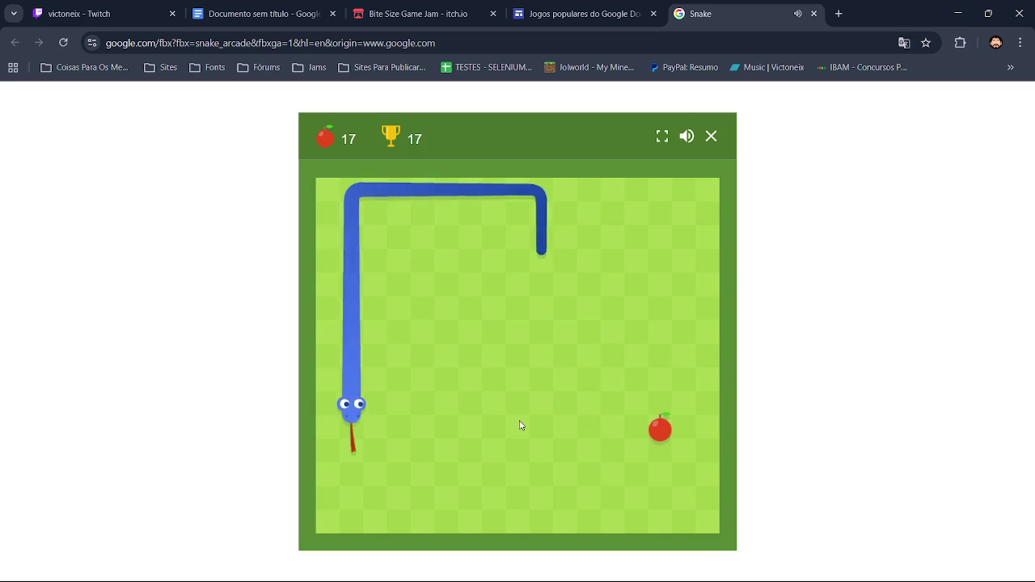
key("Right")
key("Down")
key("Right")
key("Up")
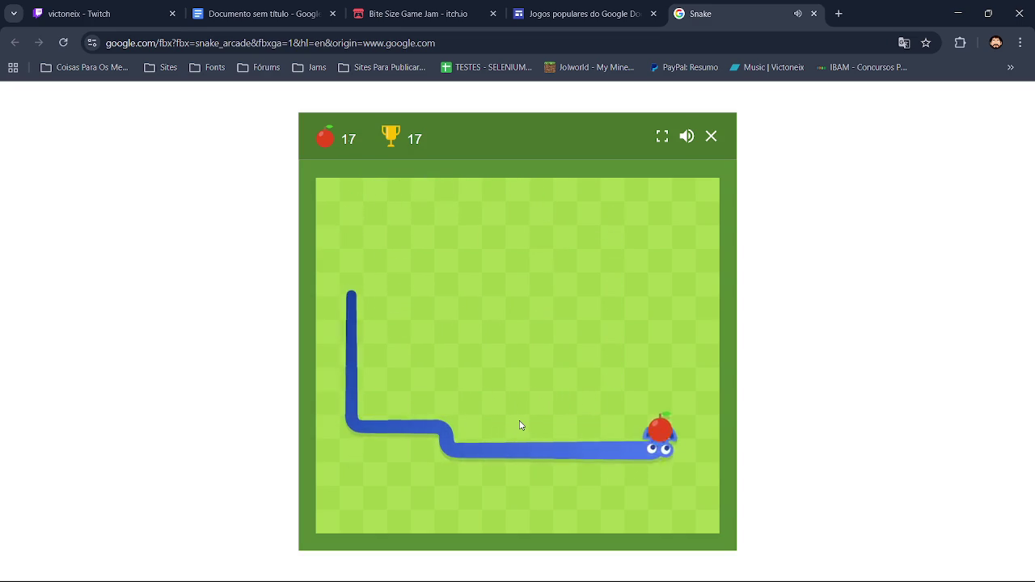
key("Left")
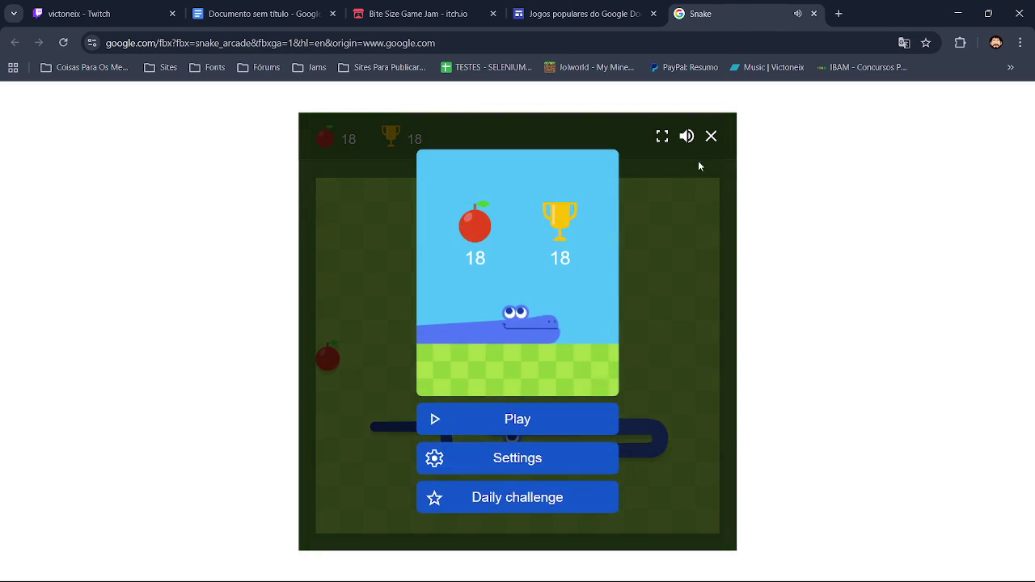
left_click(814, 12)
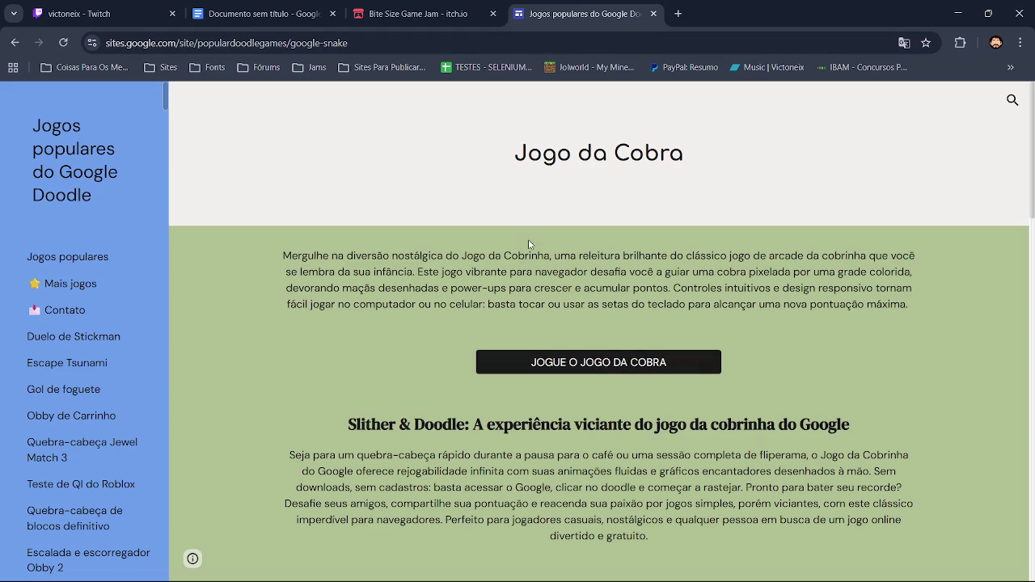
Step: Go back to the 'jogo da cobrinha google' search and show its image results
left_click(15, 42)
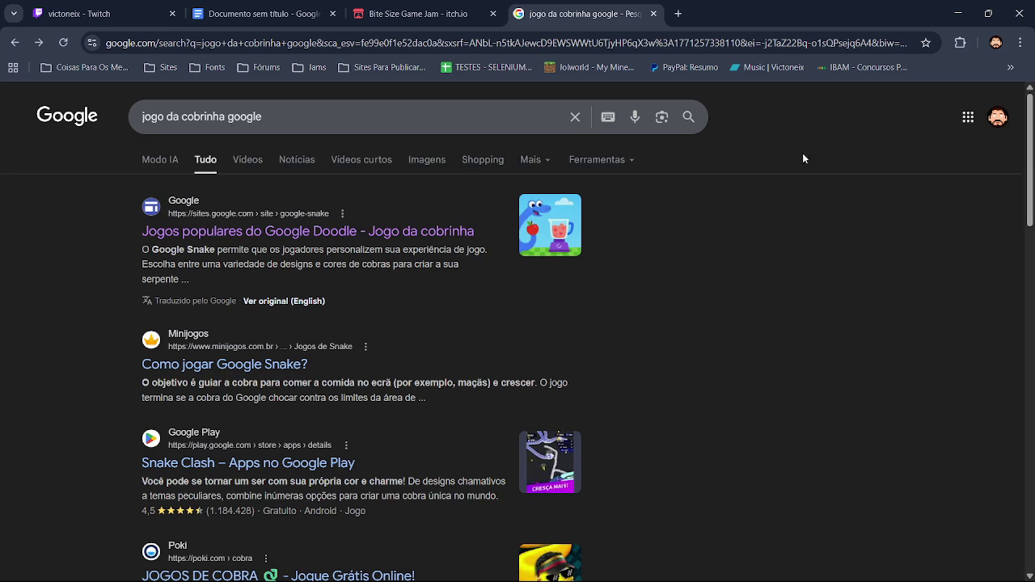
left_click(422, 170)
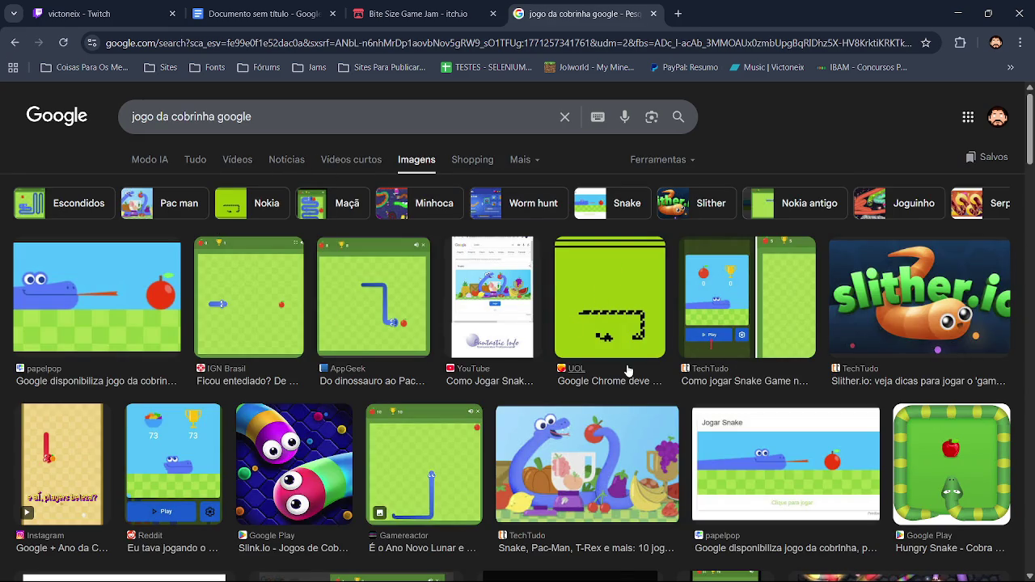
left_click_drag(1031, 129, 1031, 267)
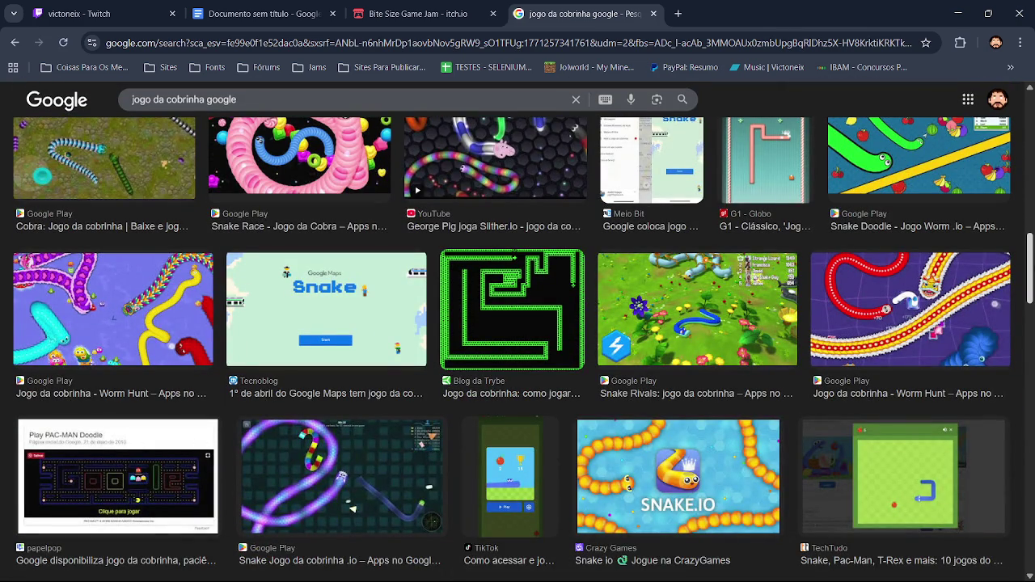
left_click_drag(1031, 267, 1031, 332)
Step: Browse down through the snake-game image results, then move to the Bite Size Game Jam tab
scroll(517, 348, "down", 1)
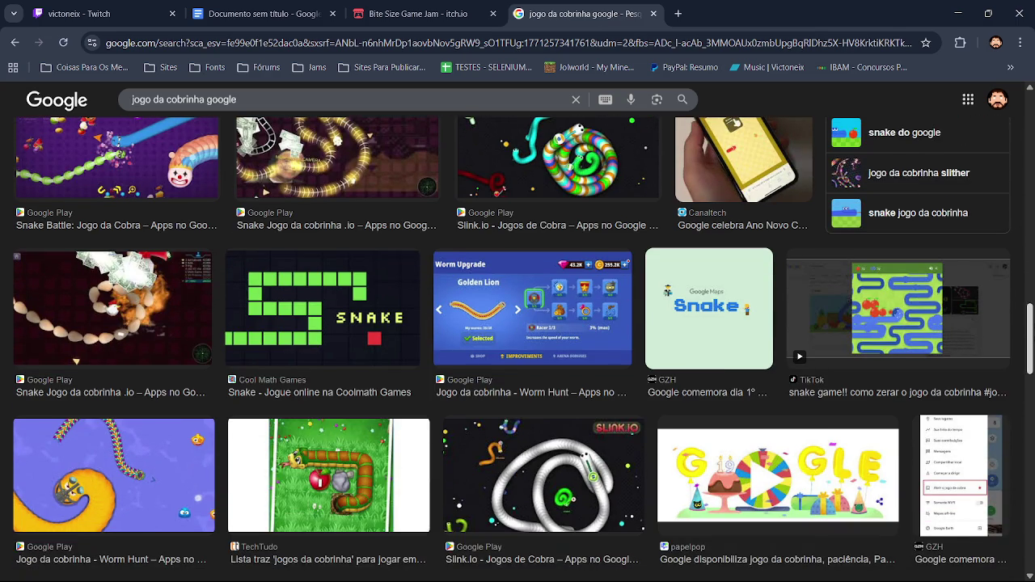
scroll(518, 348, "down", 2)
scroll(517, 348, "down", 1)
scroll(518, 348, "down", 1)
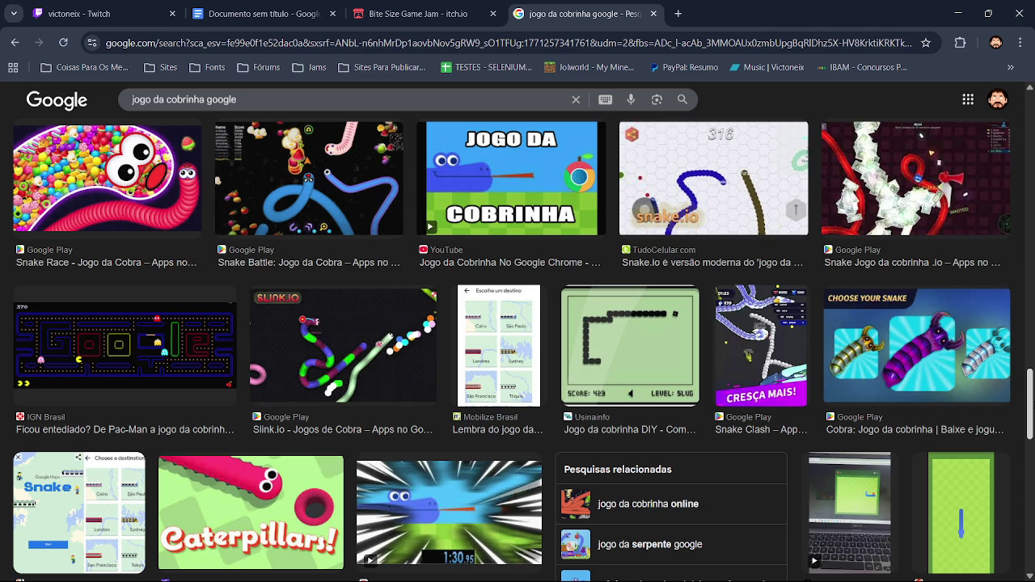
scroll(518, 348, "down", 2)
scroll(518, 348, "down", 1)
scroll(518, 348, "down", 1)
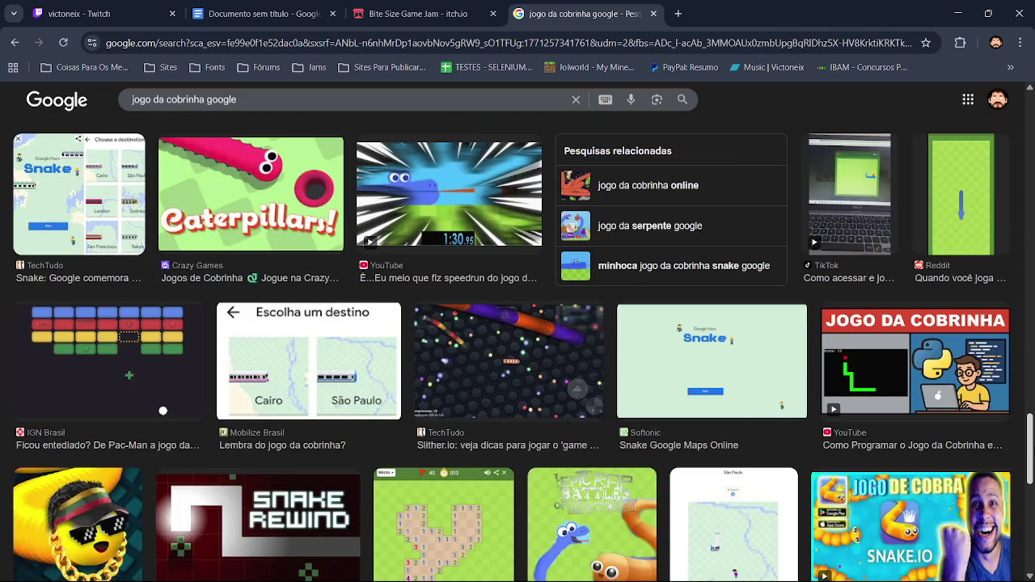
scroll(517, 347, "down", 3)
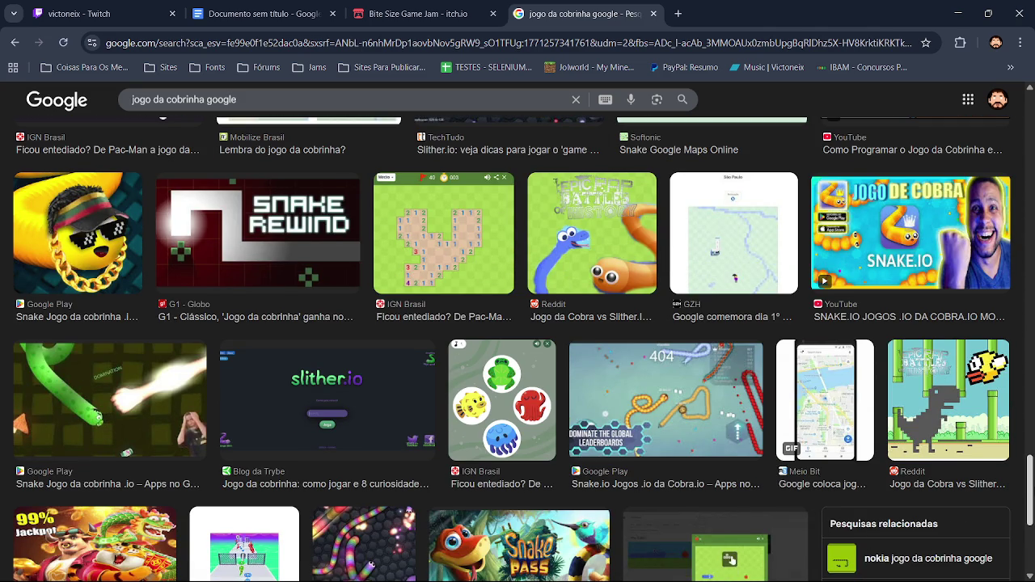
scroll(1024, 495, "up", 1)
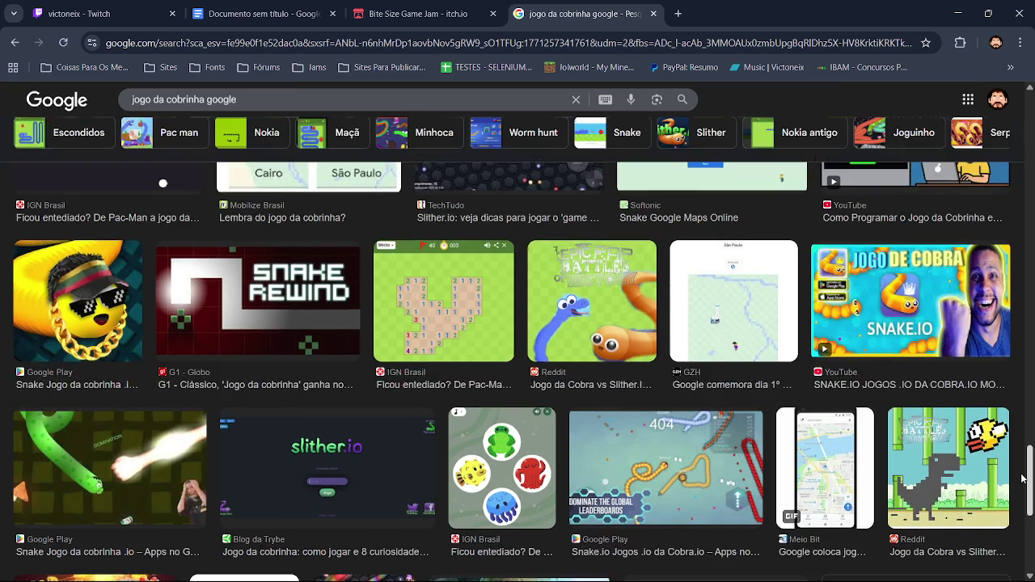
scroll(1023, 496, "down", 3)
scroll(1023, 496, "up", 1)
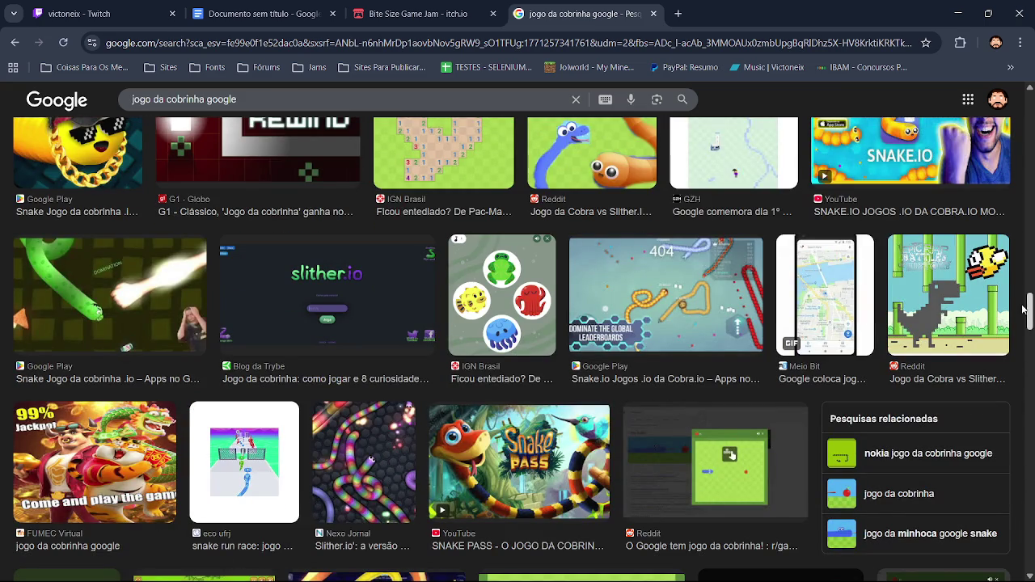
scroll(1026, 309, "down", 3)
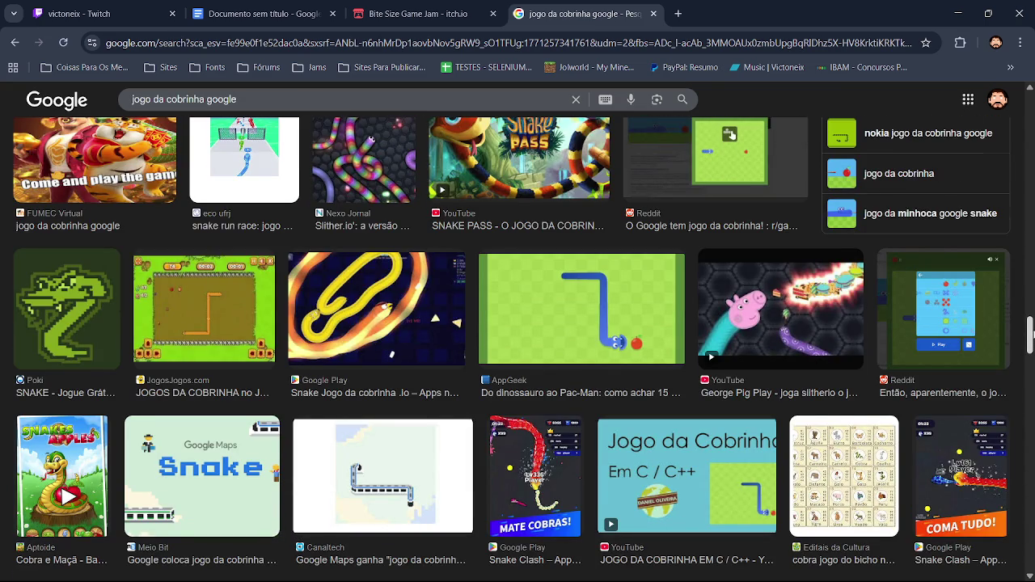
scroll(518, 339, "down", 3)
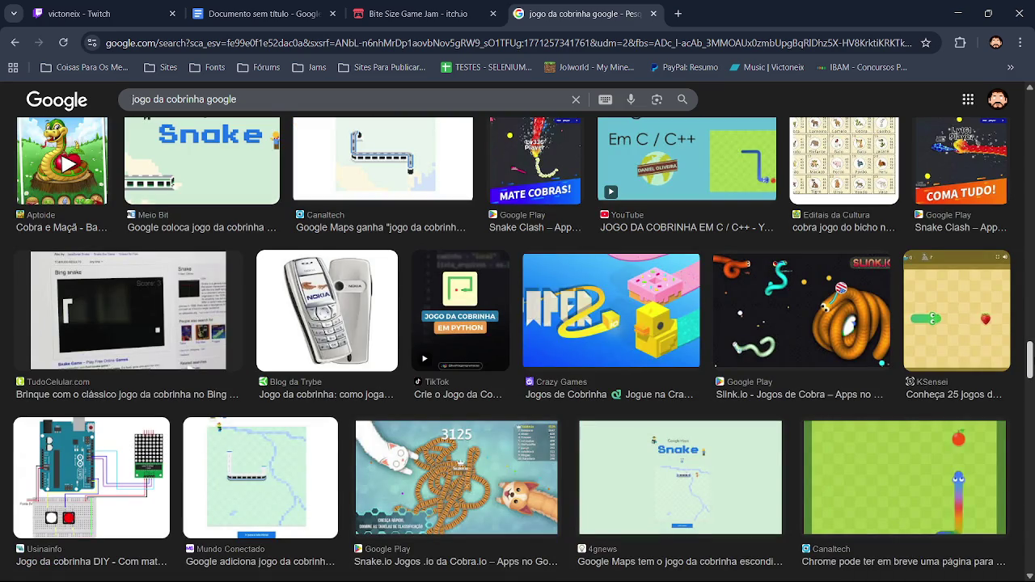
scroll(517, 340, "down", 2)
scroll(518, 340, "down", 2)
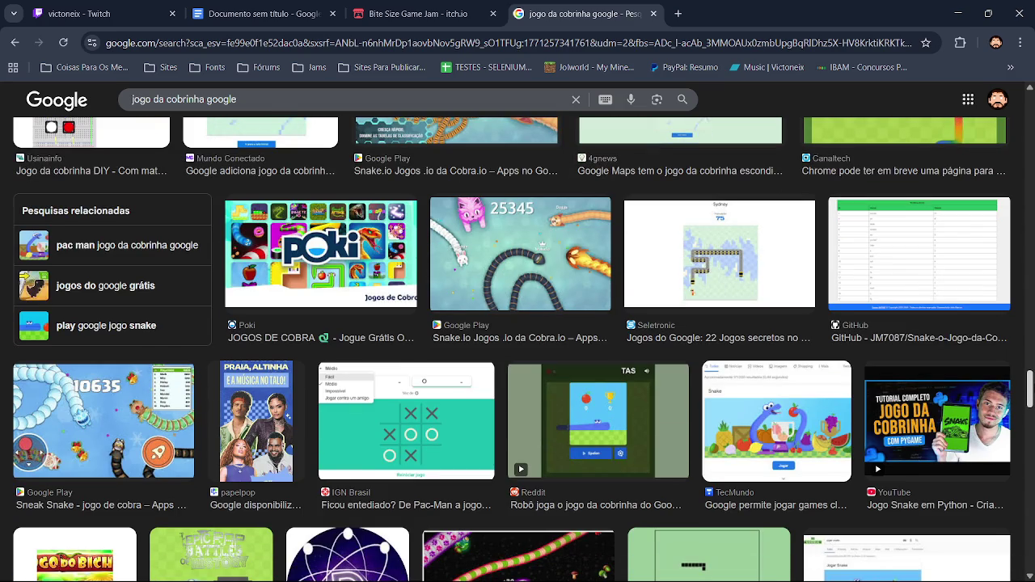
left_click(420, 14)
Step: In the untitled document, set the first line's paragraph style to Título 3
left_click(166, 6)
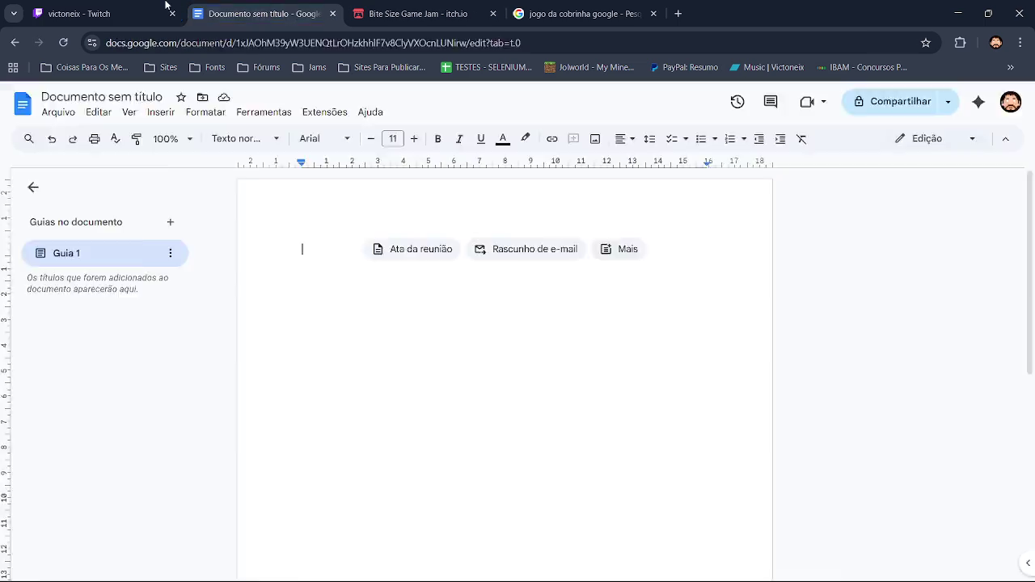
left_click(258, 14)
left_click(242, 139)
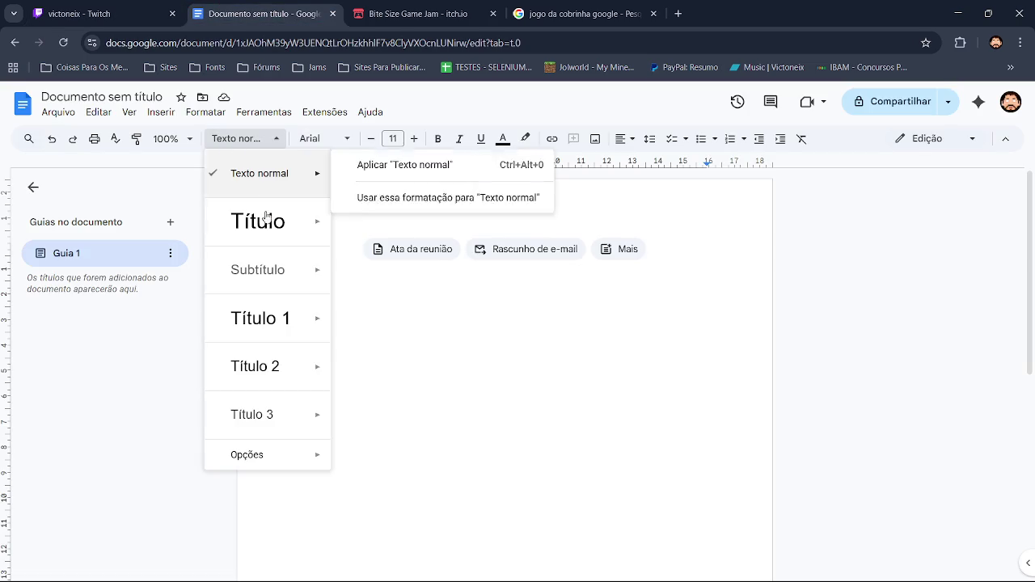
mouse_move(253, 414)
left_click(264, 404)
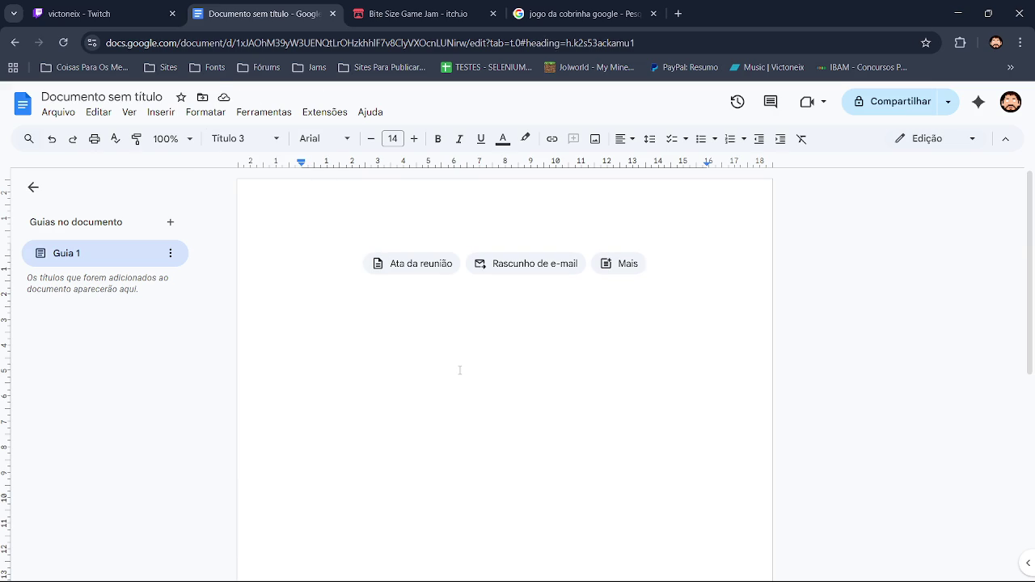
Step: Type the heading 'Inspirações de outro jogos', accepting the spelling fix for Inspirações
type("In")
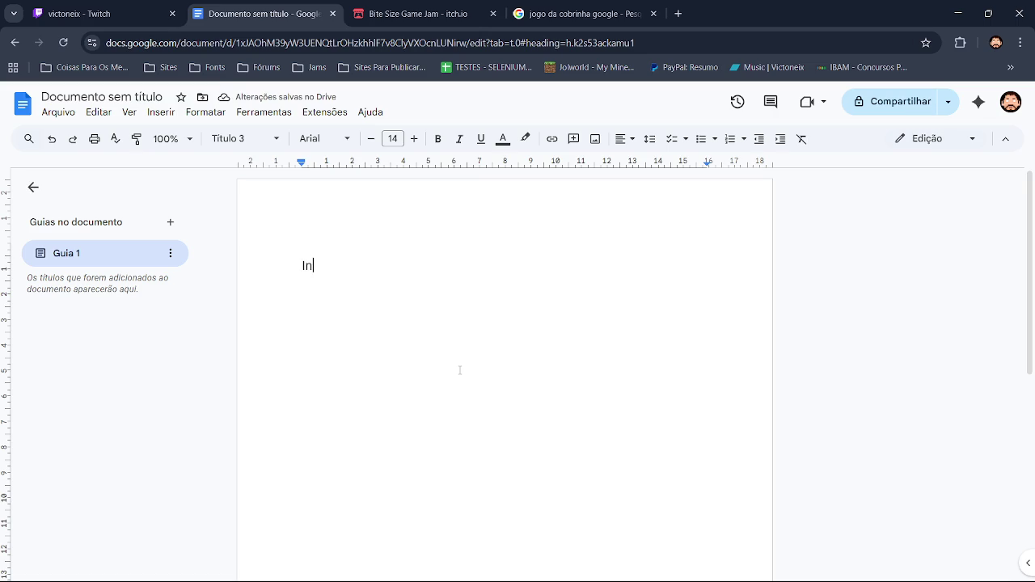
type("s")
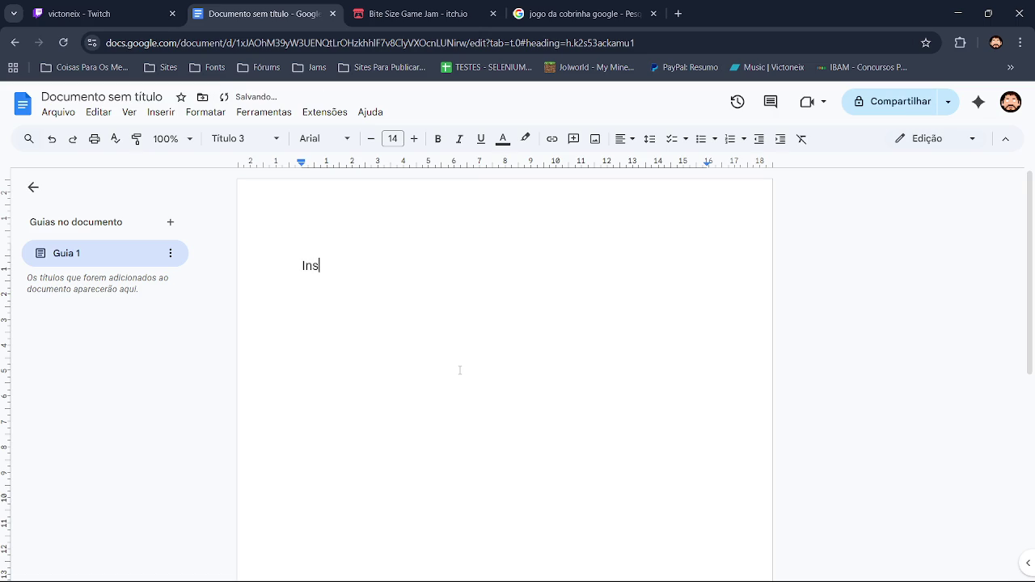
type("parações de outro jogos")
left_click(336, 267)
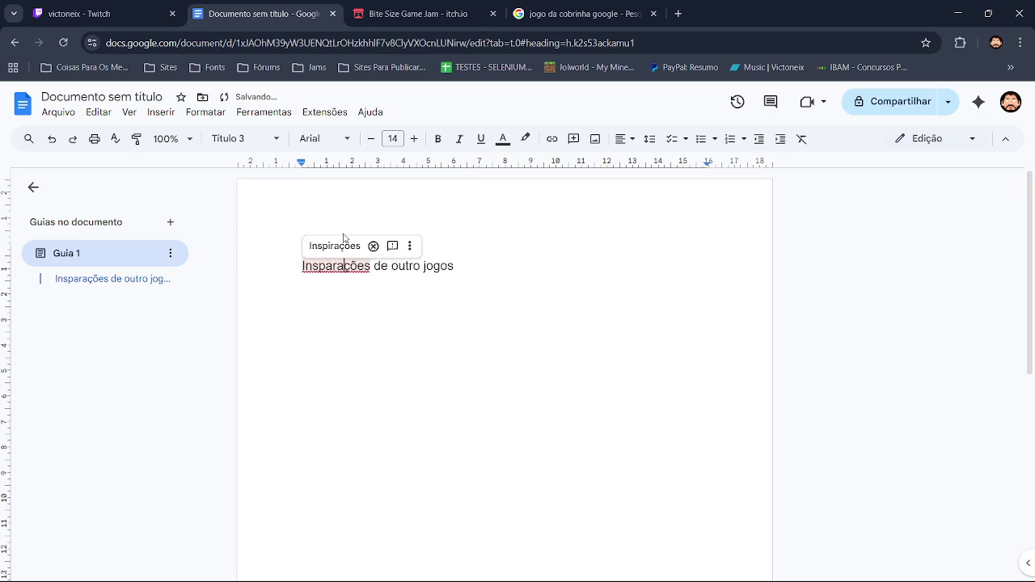
left_click(342, 244)
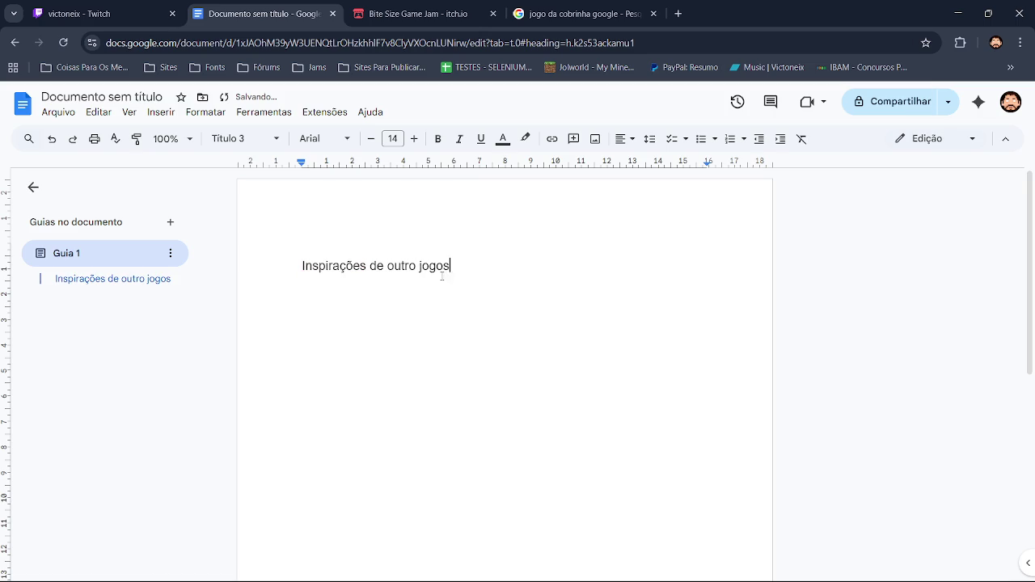
left_click_drag(449, 269, 301, 265)
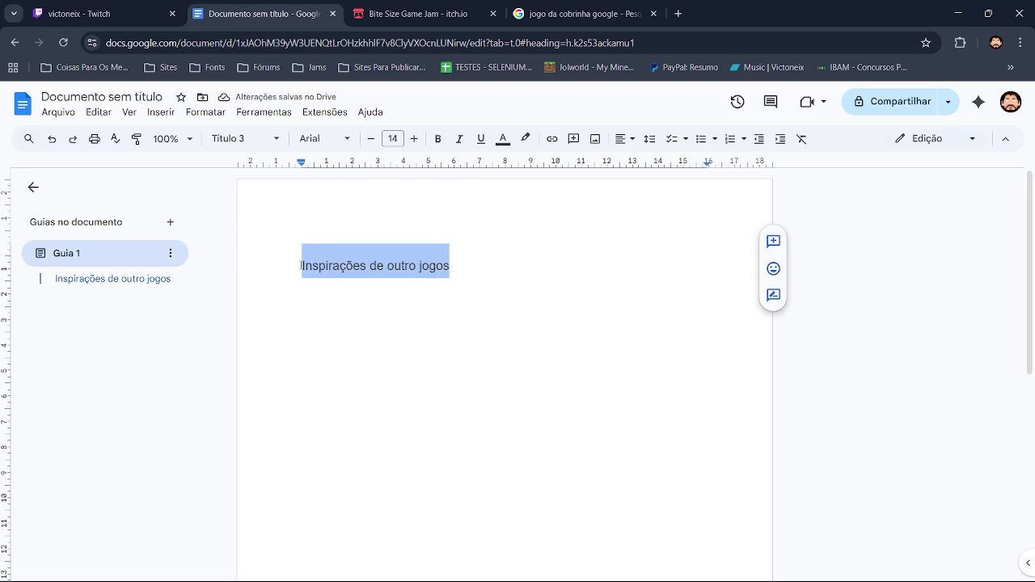
Step: Overwrite the heading with 'Mecanicas e ideias para o jogo' and add a new line below
type("Mecanicas e ")
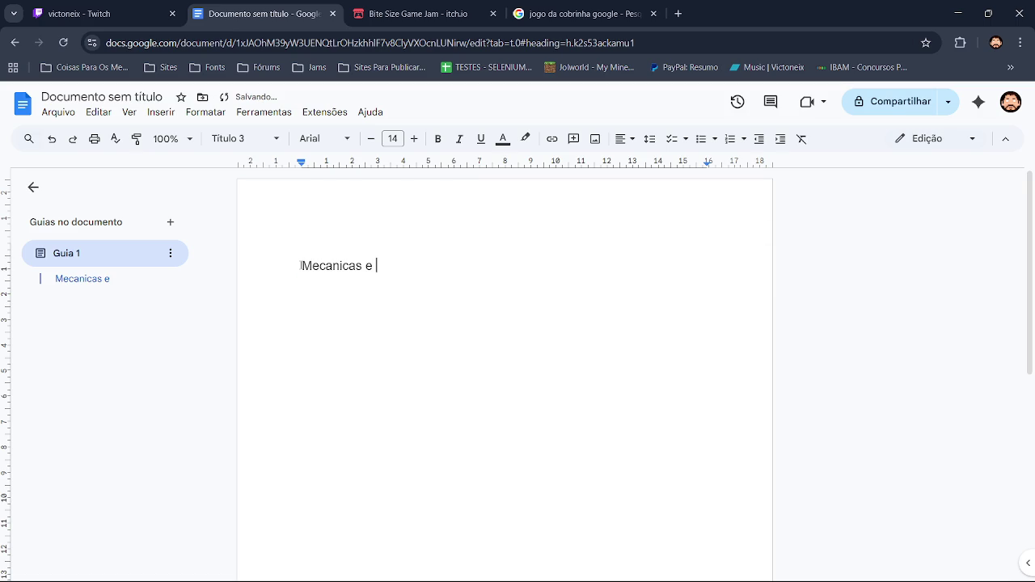
type("ideisa")
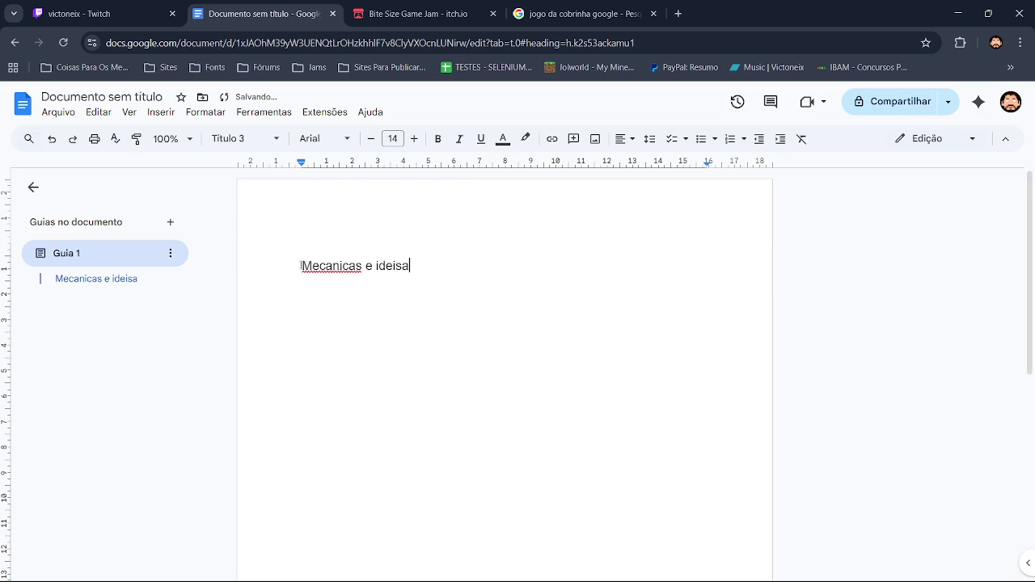
key("BackSpace")
key("BackSpace")
type("as para o jogo")
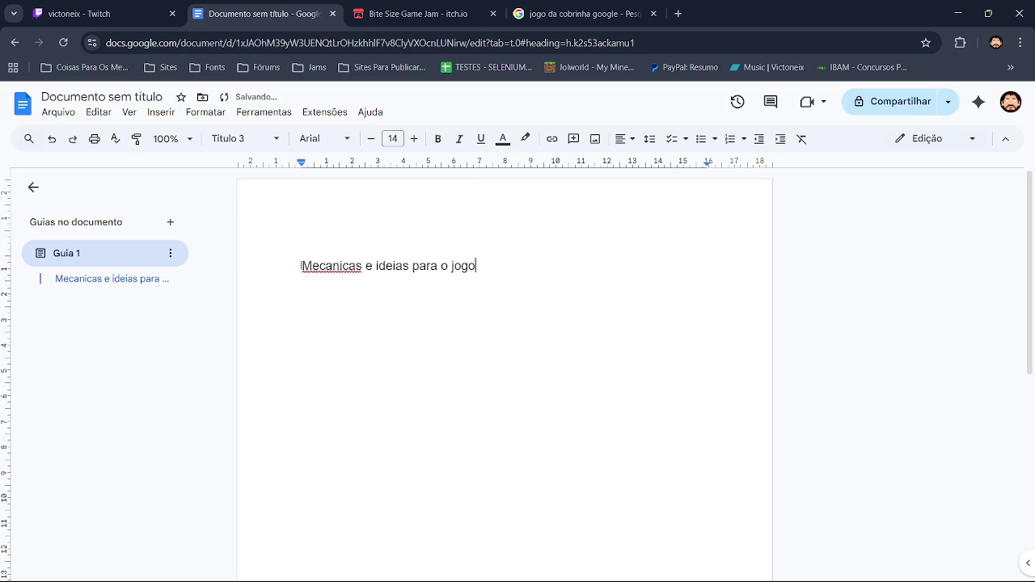
key("Return")
left_click(338, 265)
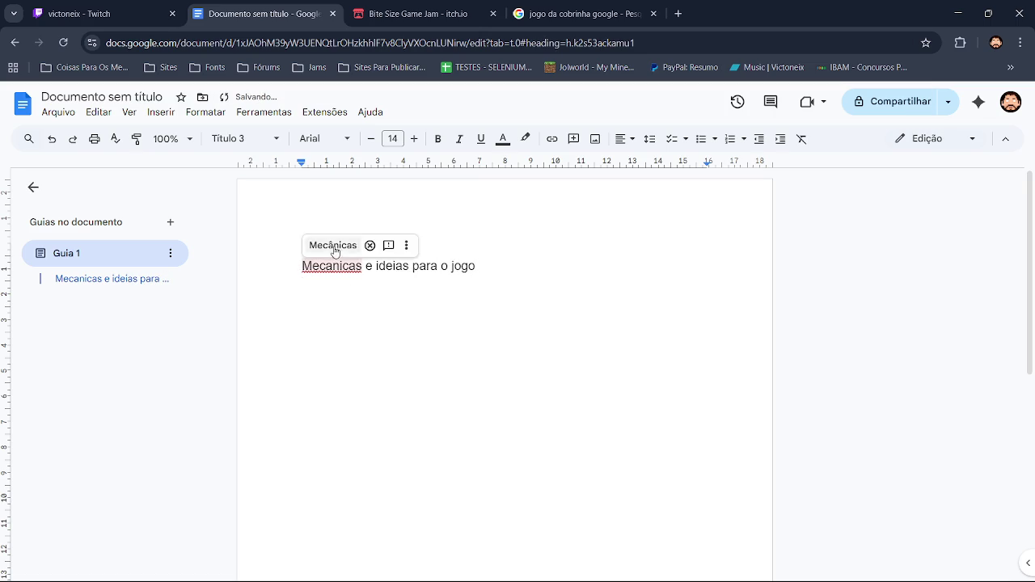
Step: Fix the heading word to 'Mecânicas' and begin the note 'Jogo da cobrinha' on the next line
left_click(336, 246)
left_click(327, 284)
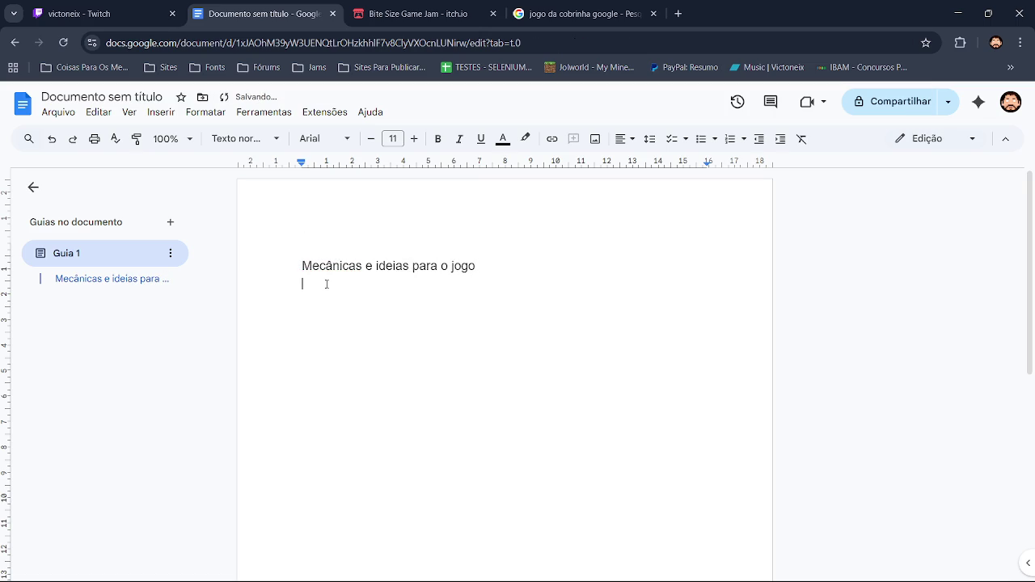
type("M")
key("BackSpace")
type("Jo")
type("go da cobrinh")
Step: Make 'Jogo da cobrinha' italic without bold
key("ctrl+shift+Left")
key("ctrl+shift+Left")
key("ctrl+shift+Left")
key("ctrl+b")
key("ctrl+i")
key("ctrl+b")
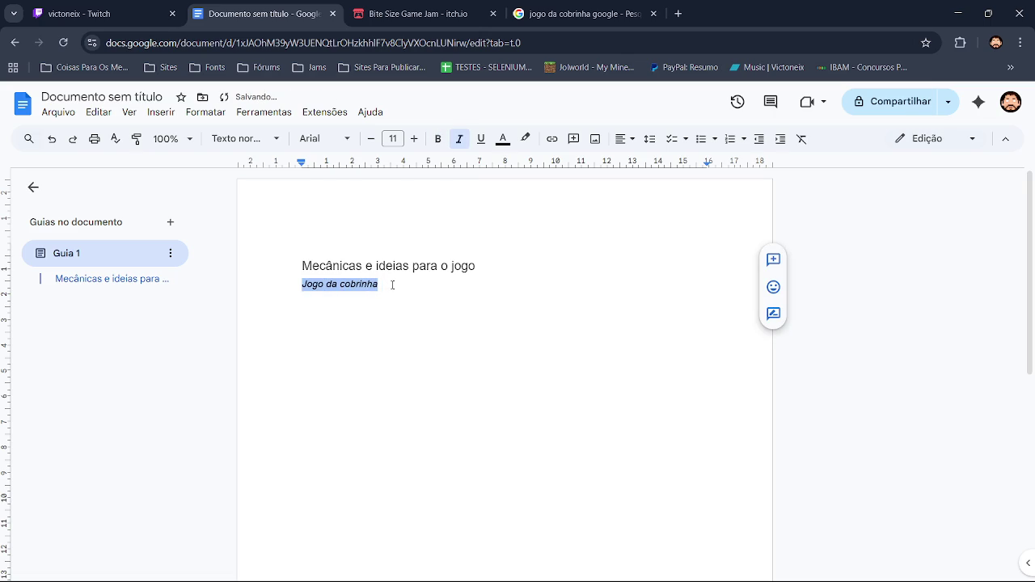
key("Right")
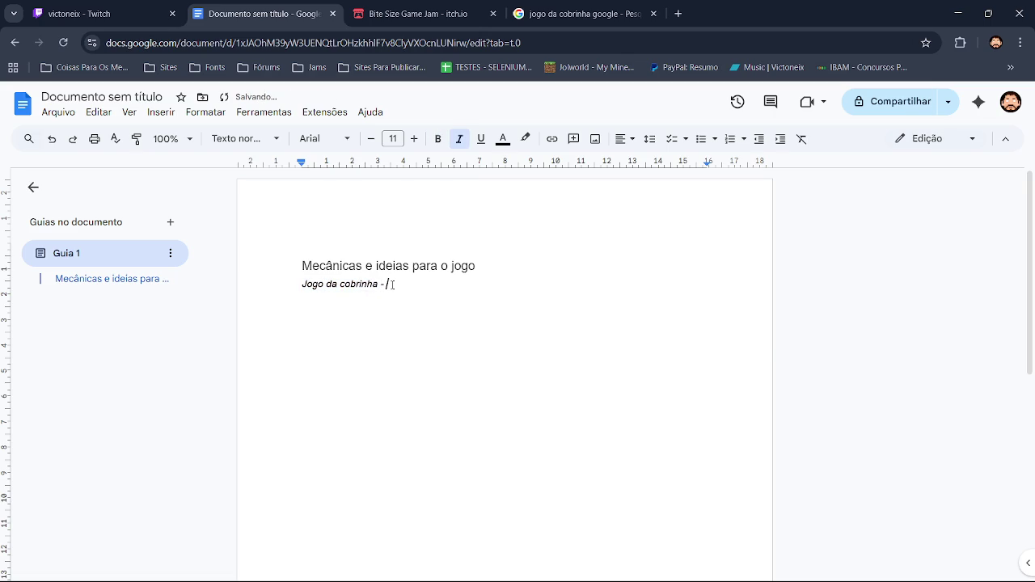
Step: Finish the note as '- Mecânica de escolher a direção', correcting Mecânica, and start a new line
type("Macânica")
type("de ")
type("escol")
type("her")
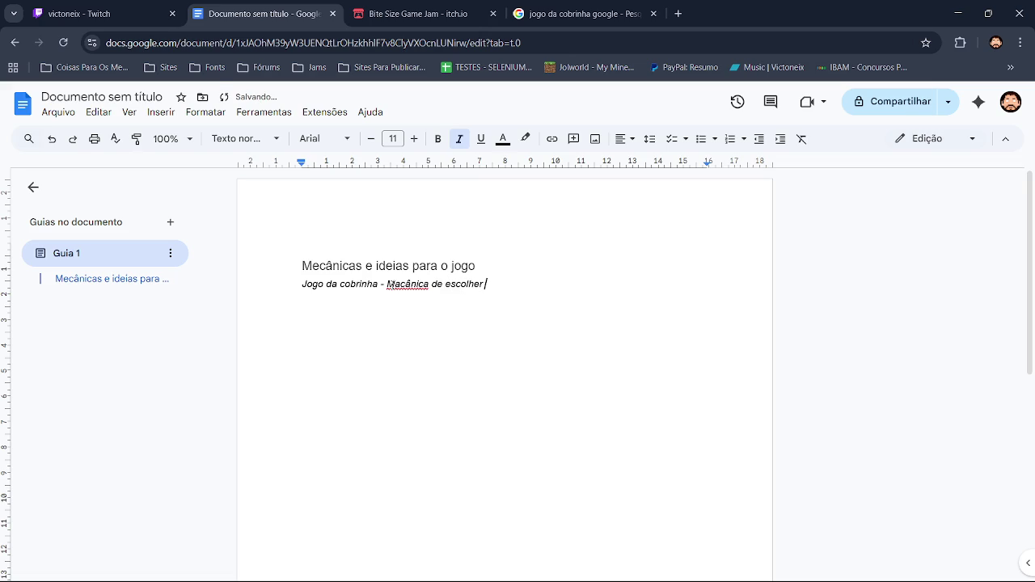
type("a direç")
type("ão")
left_click(408, 284)
key("Return")
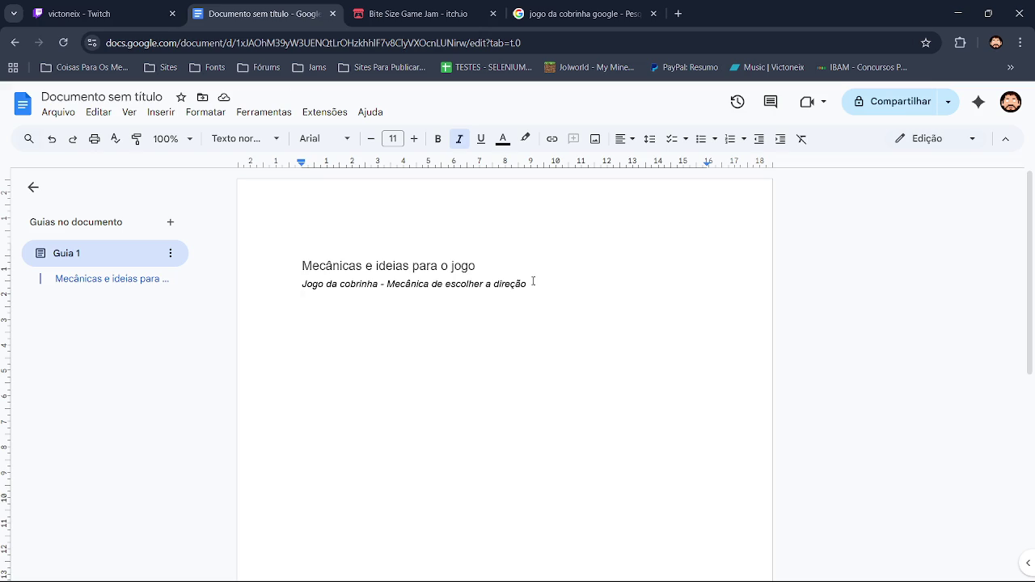
left_click(416, 11)
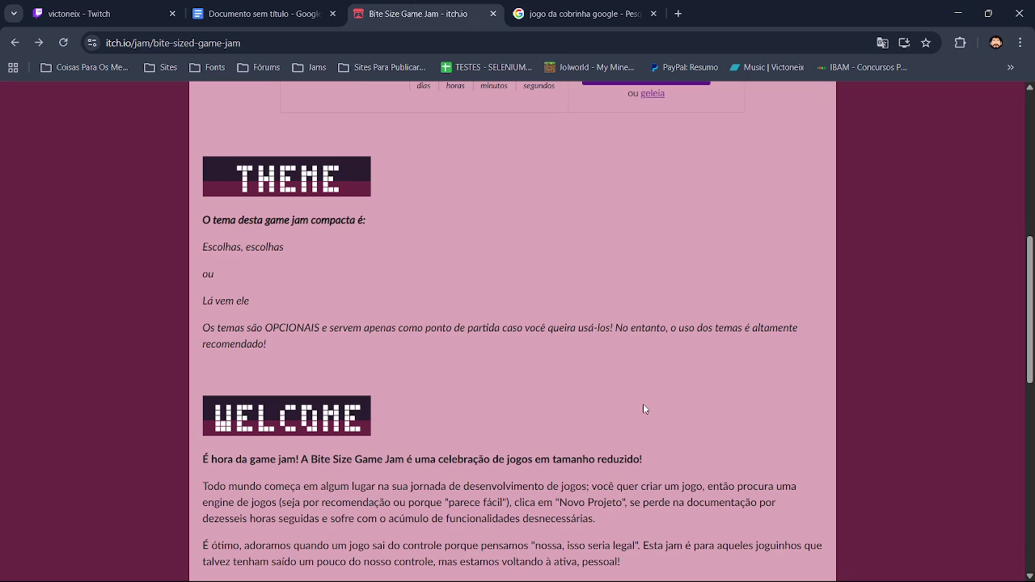
Step: Cycle through the Twitch, document and game jam tabs, ending on the snake-game image results
left_click(154, 7)
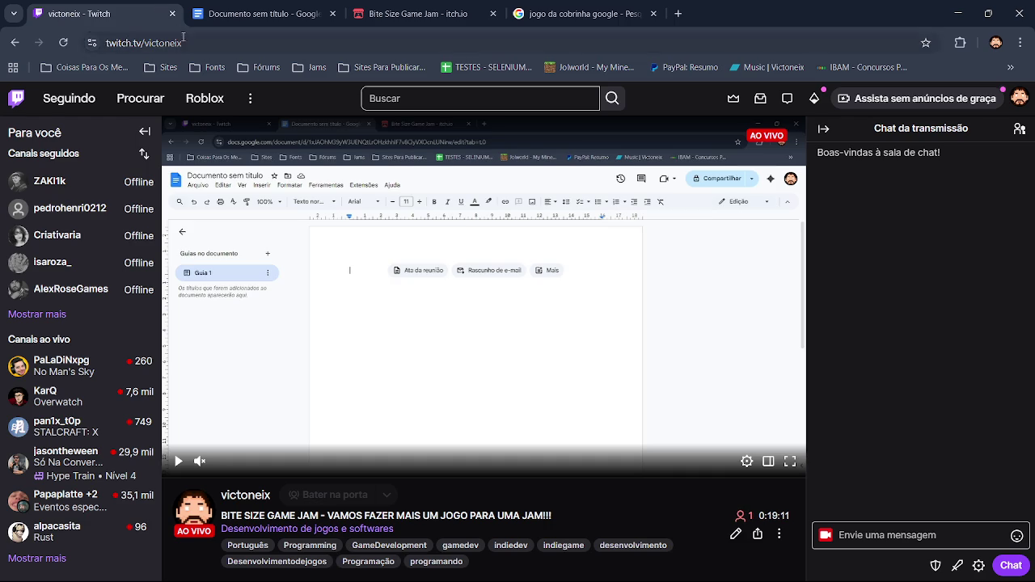
left_click(243, 13)
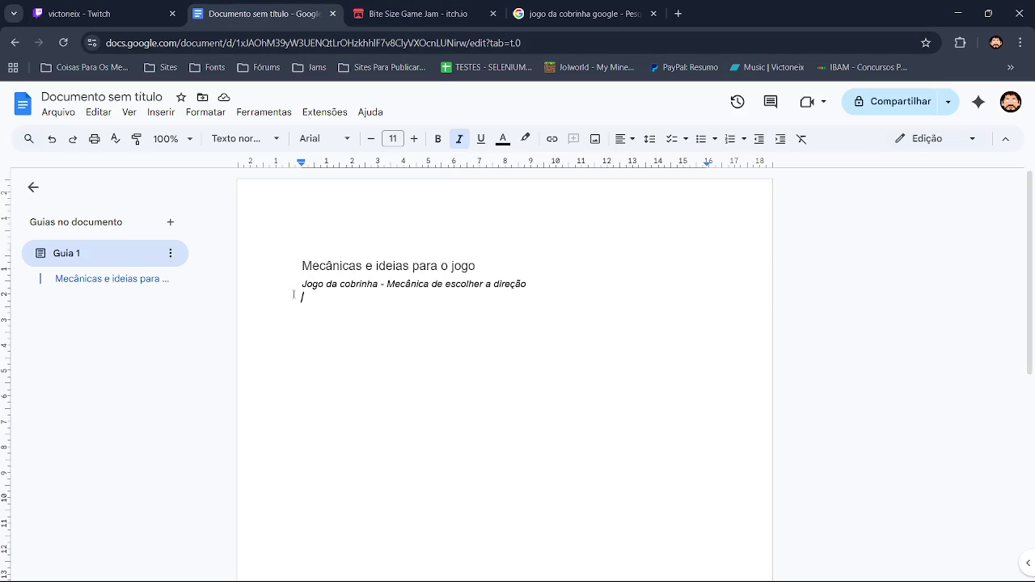
left_click(421, 13)
left_click(609, 8)
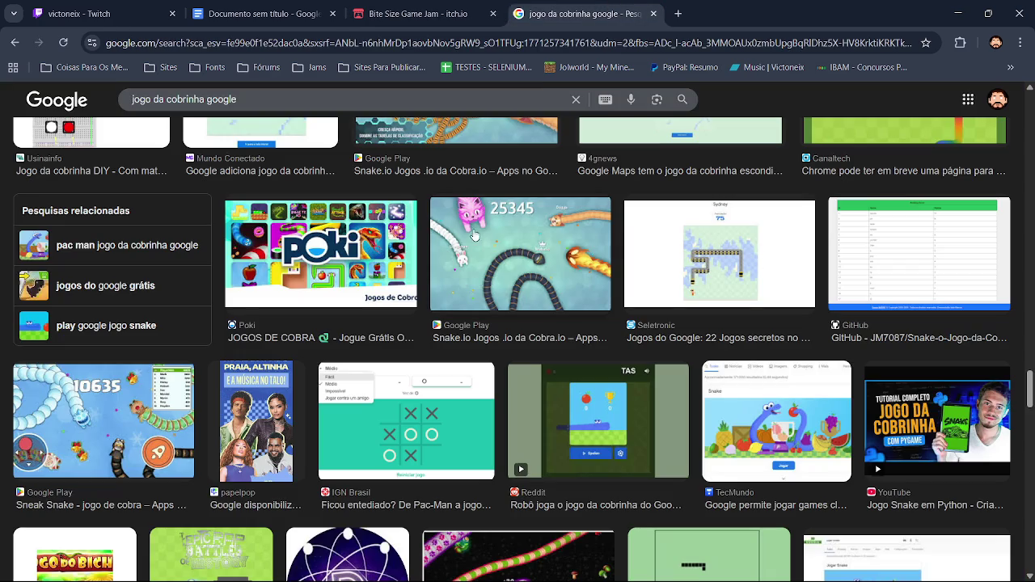
scroll(513, 349, "down", 4)
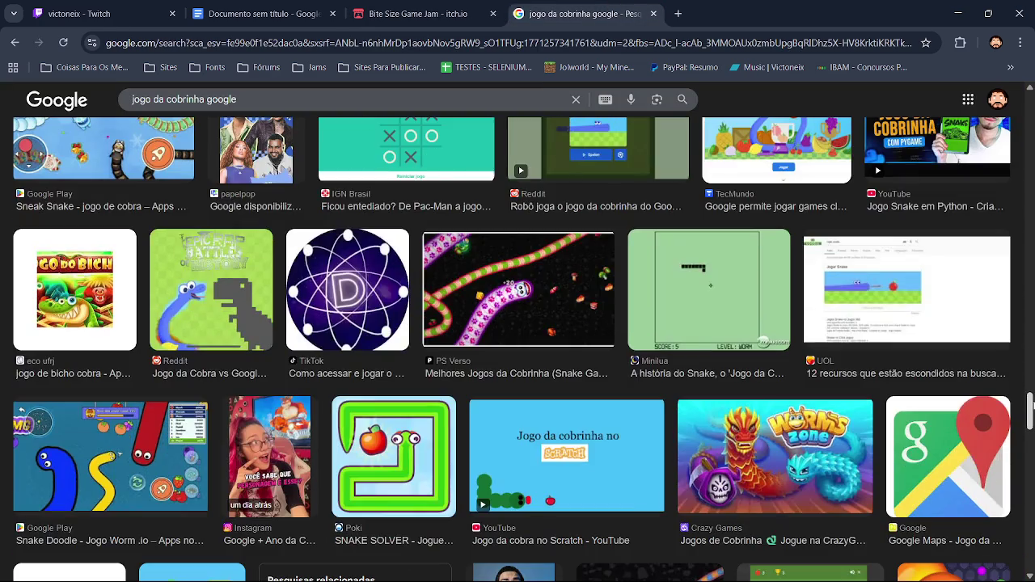
scroll(513, 349, "down", 3)
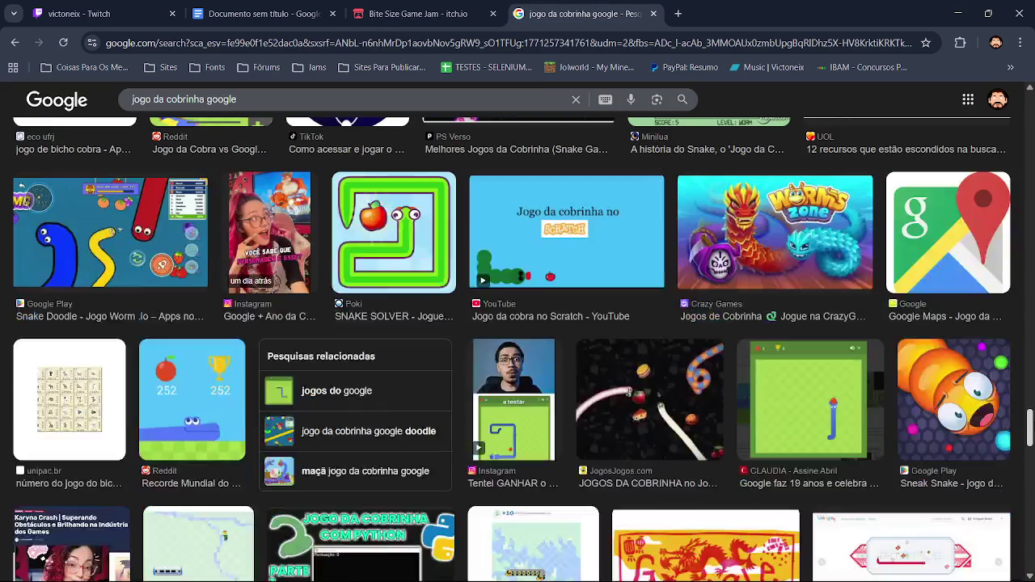
scroll(513, 349, "down", 4)
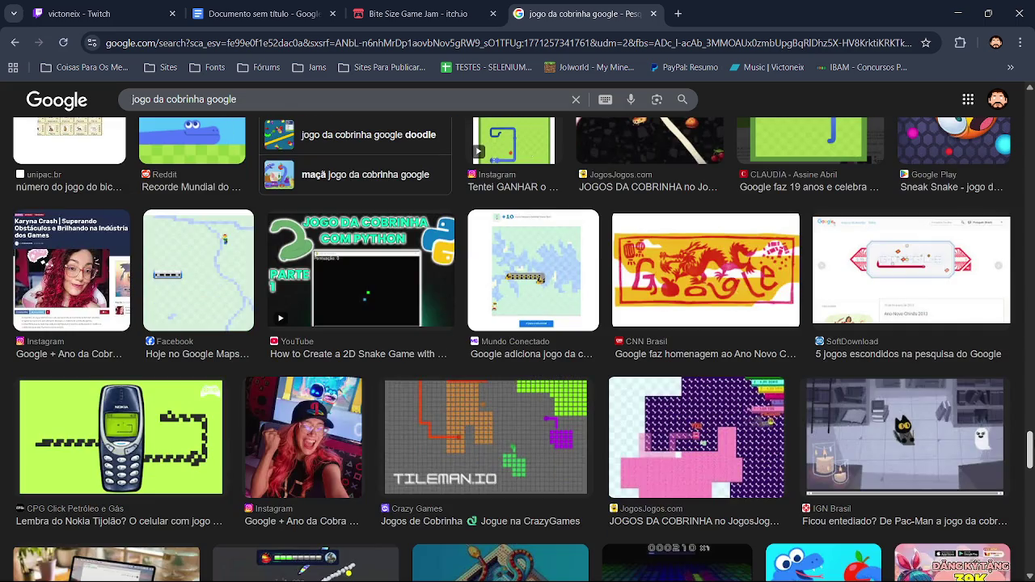
scroll(517, 349, "down", 5)
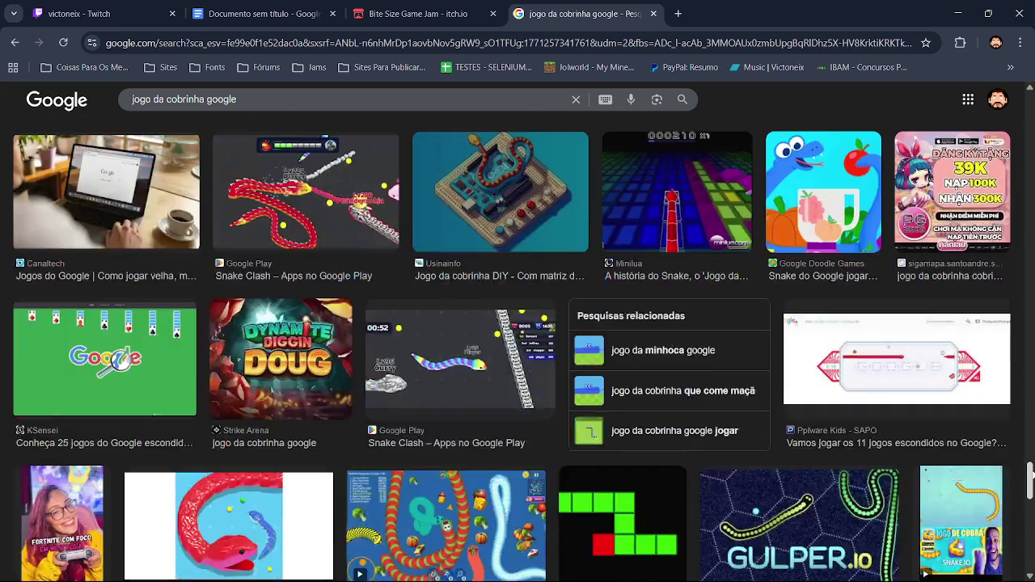
scroll(517, 349, "down", 2)
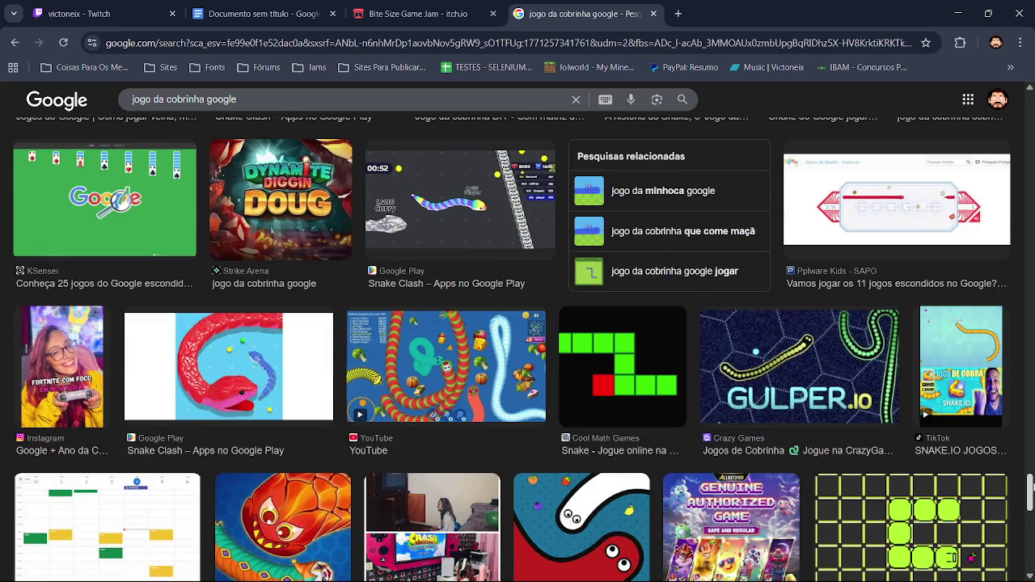
scroll(518, 350, "down", 2)
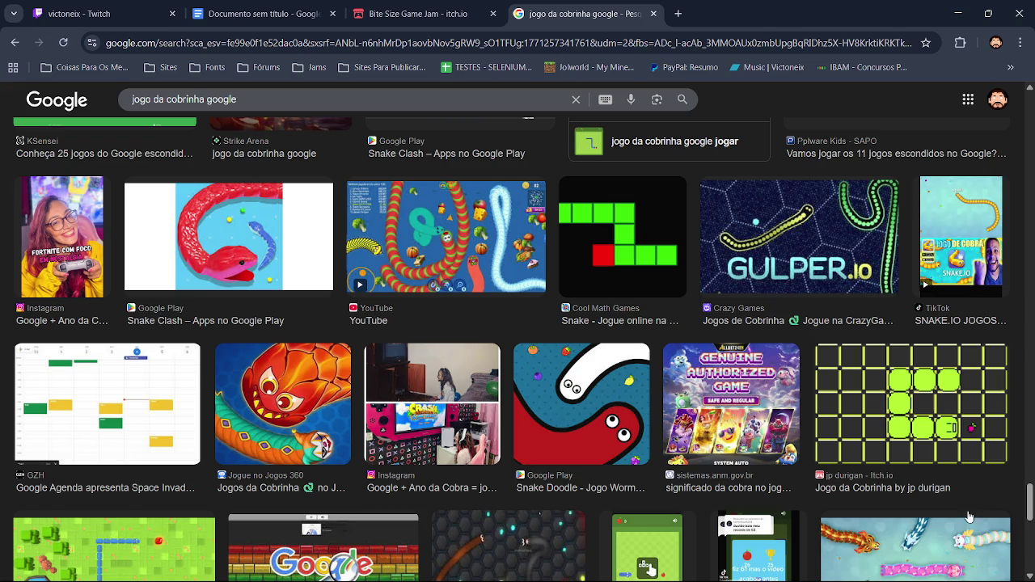
scroll(1031, 527, "down", 2)
scroll(1030, 527, "down", 2)
scroll(1031, 531, "down", 2)
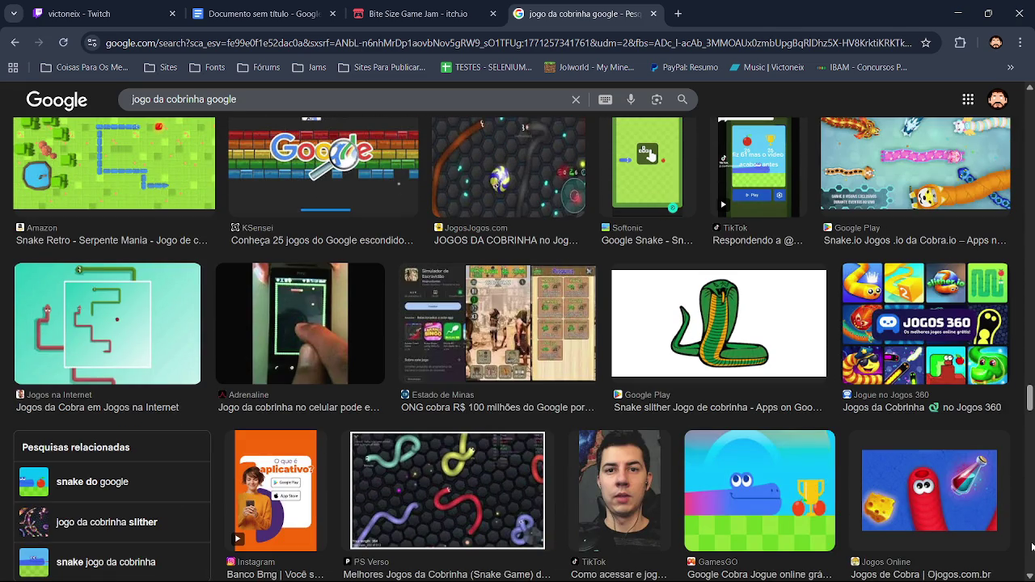
left_click_drag(1029, 399, 1030, 453)
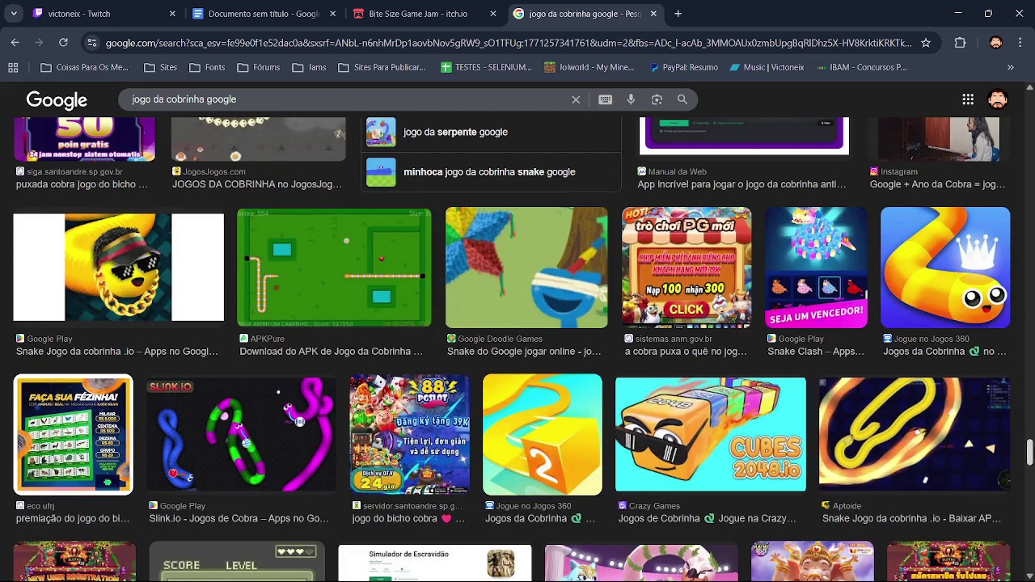
left_click_drag(1029, 453, 1031, 484)
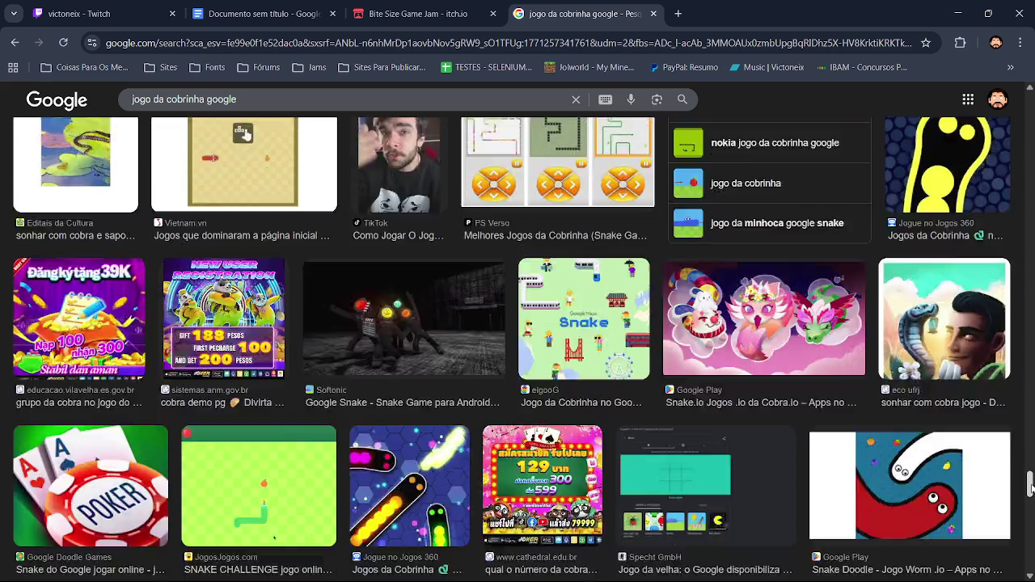
left_click_drag(1031, 484, 1031, 526)
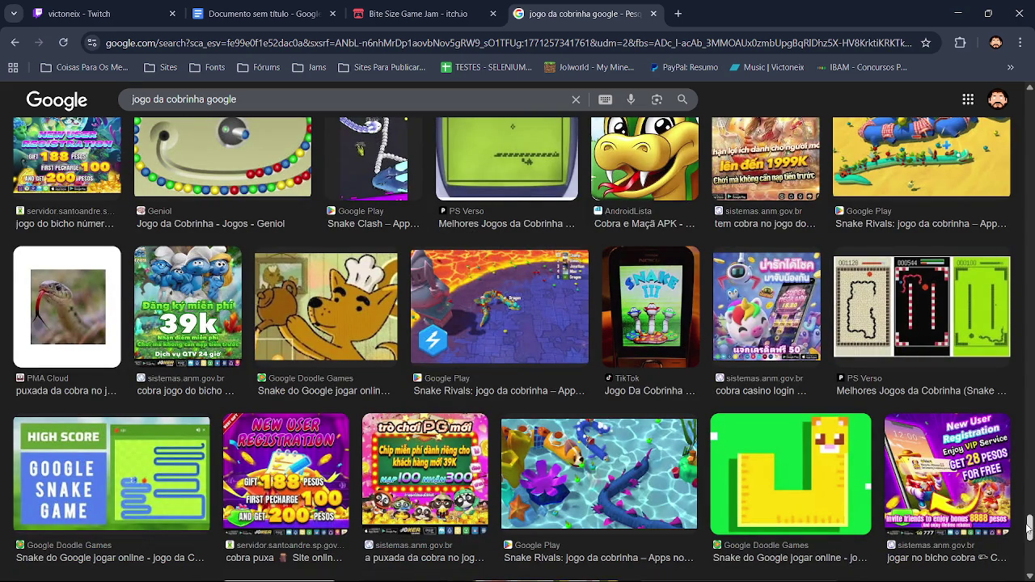
left_click_drag(1029, 530, 1033, 546)
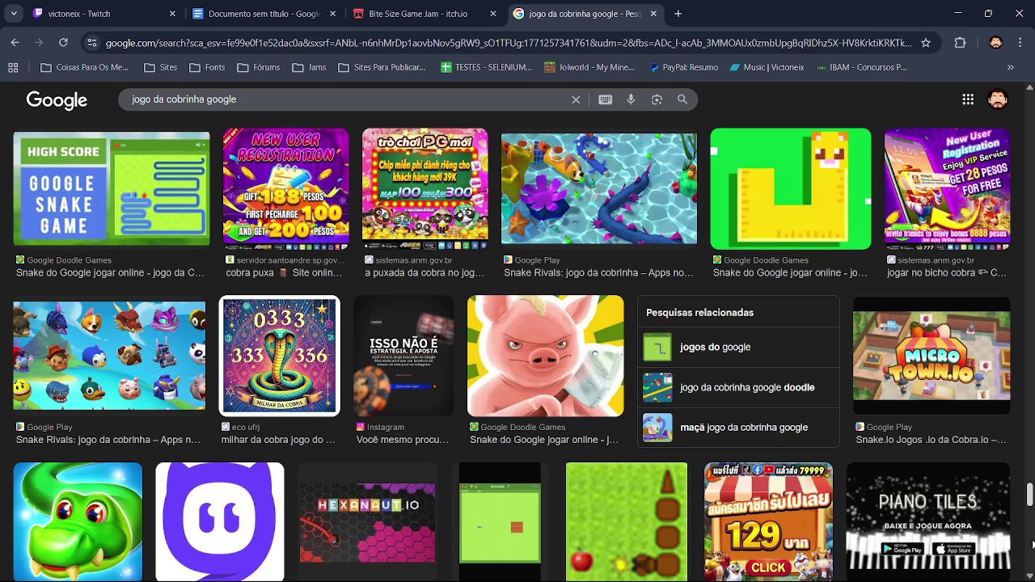
scroll(1033, 546, "down", 3)
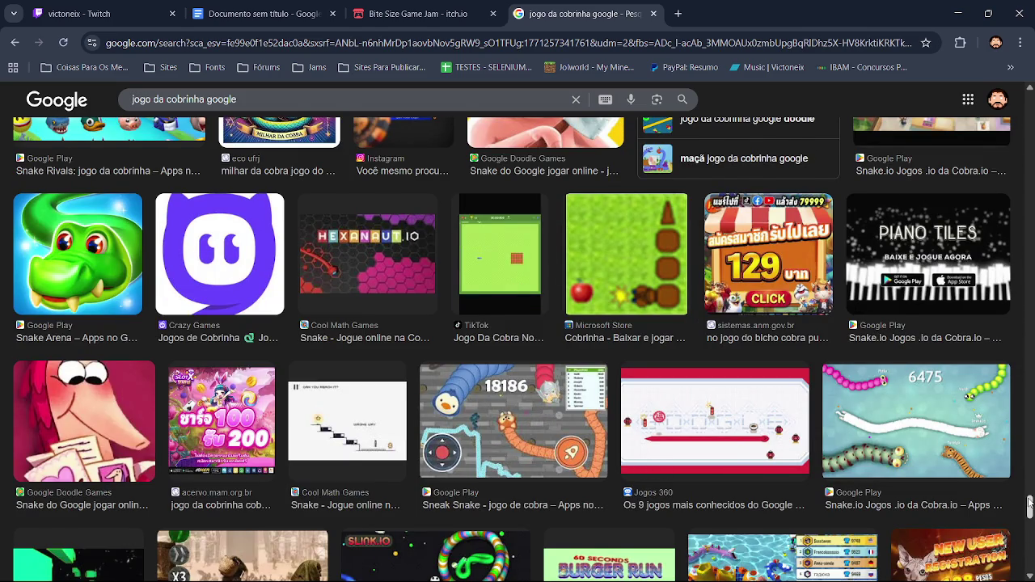
scroll(1030, 518, "down", 4)
left_click_drag(1030, 522, 1030, 556)
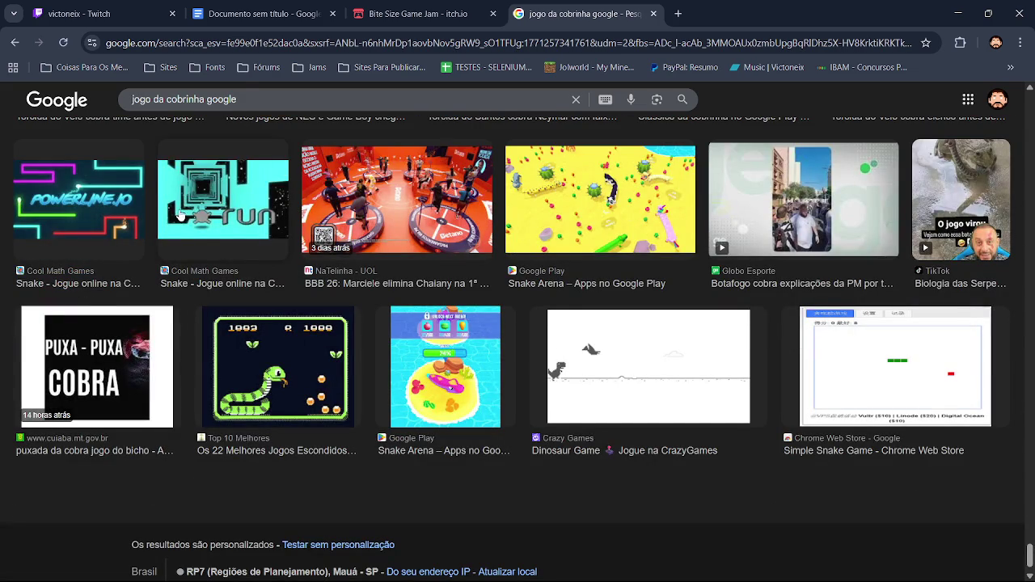
left_click(181, 216)
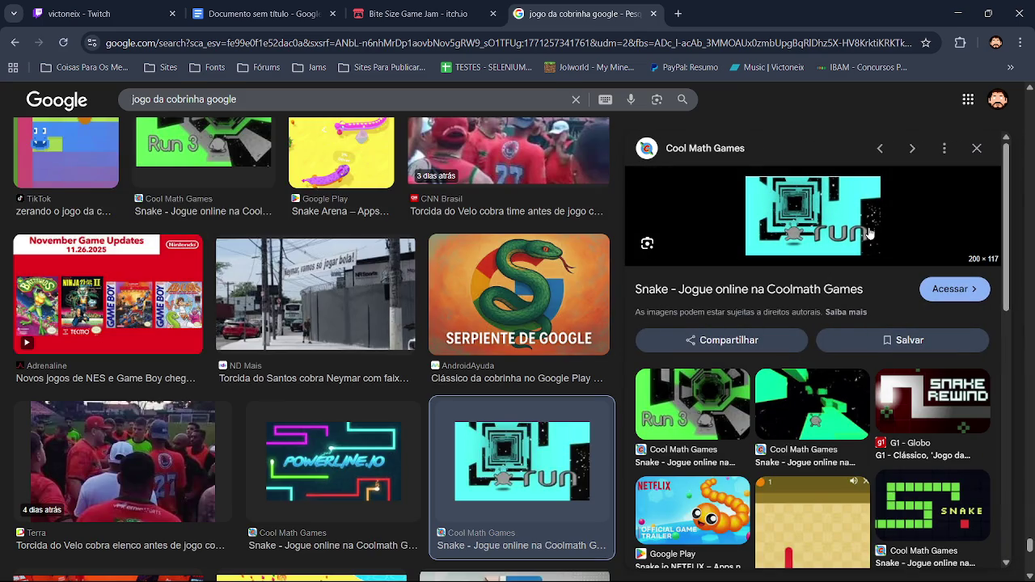
scroll(996, 250, "down", 2)
scroll(997, 249, "down", 1)
scroll(995, 315, "down", 2)
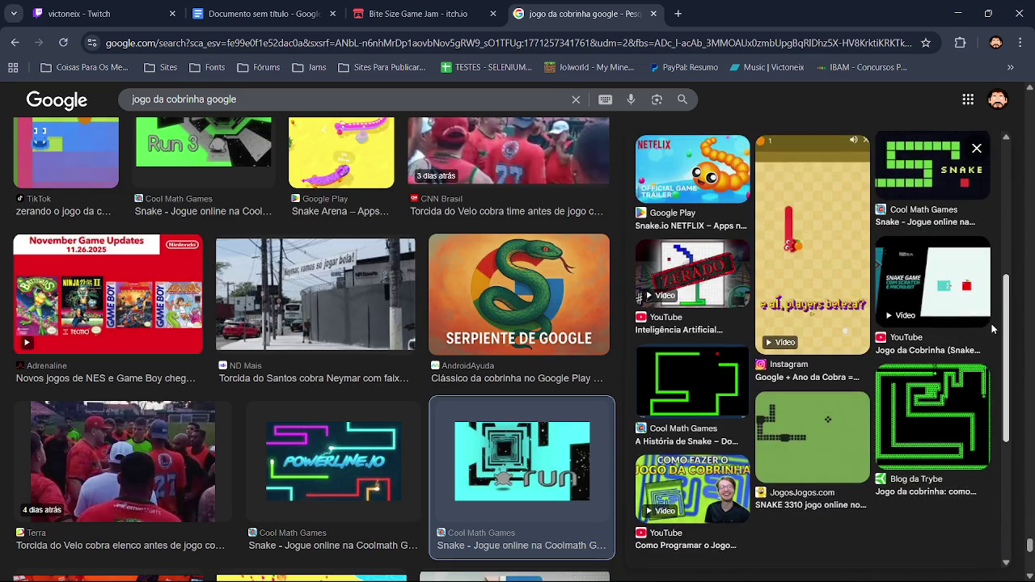
scroll(991, 324, "down", 5)
scroll(986, 425, "down", 1)
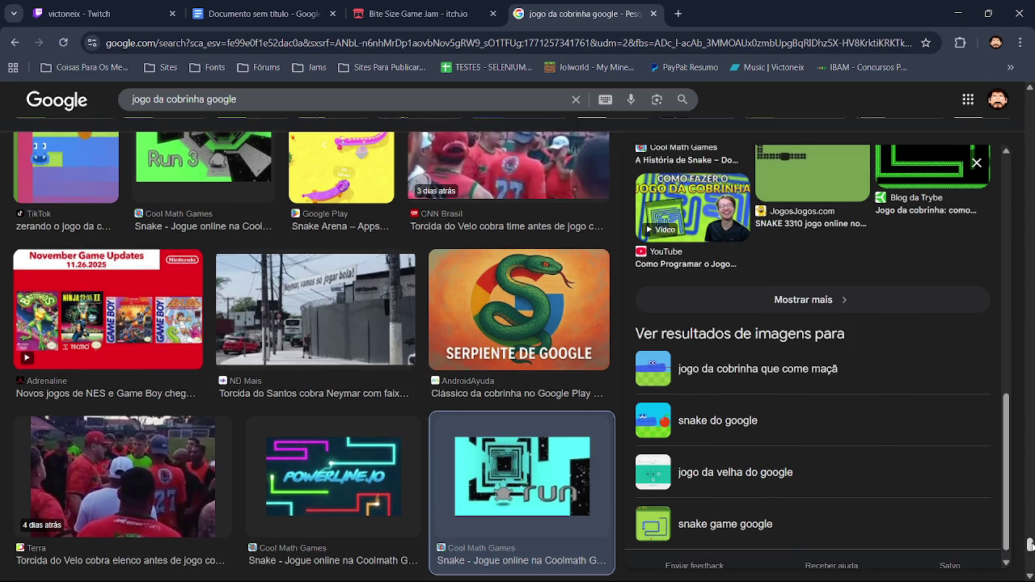
scroll(1031, 558, "down", 3)
scroll(1030, 561, "down", 3)
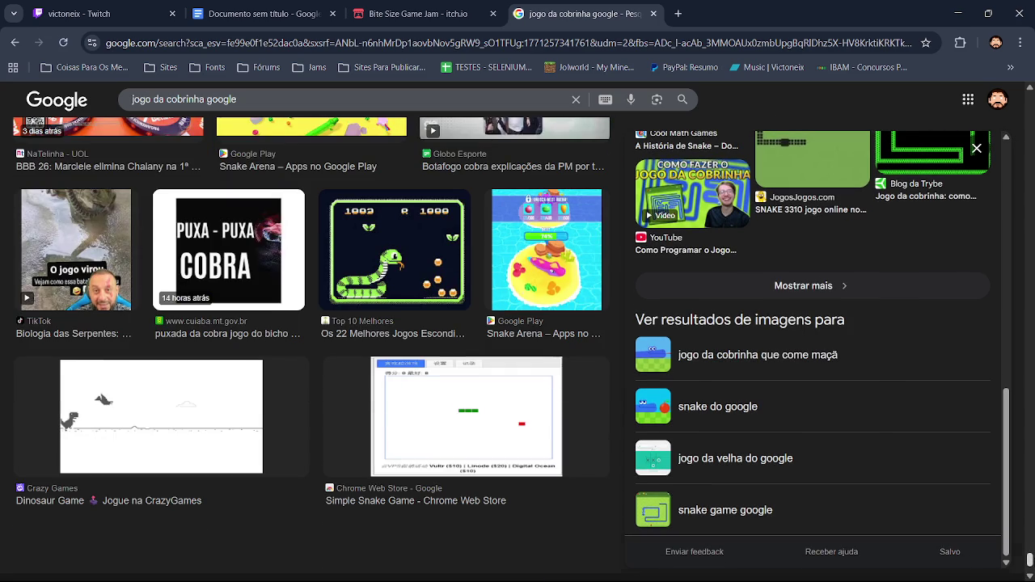
scroll(1030, 559, "down", 1)
left_click_drag(1030, 562, 1002, 81)
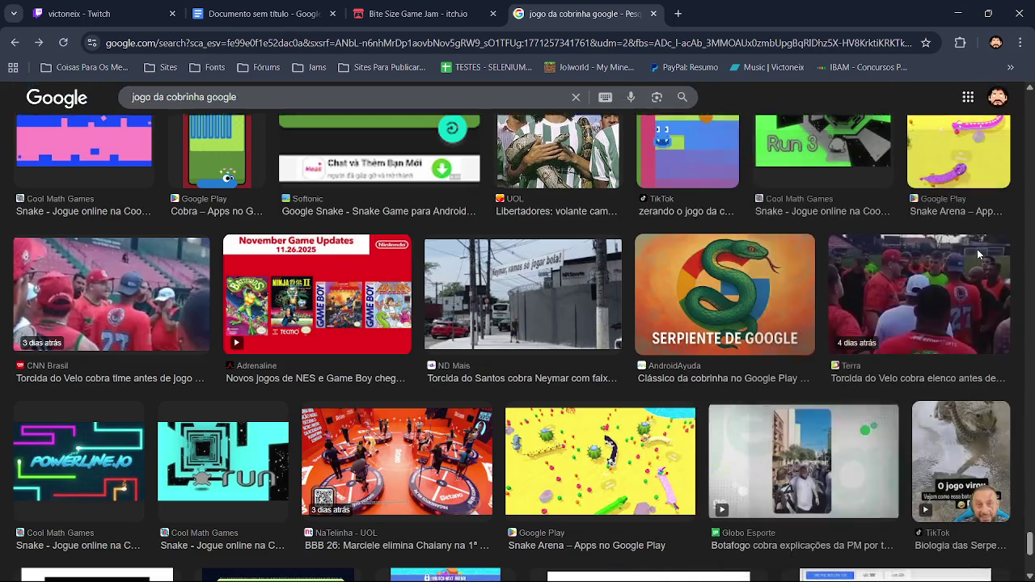
left_click(977, 245)
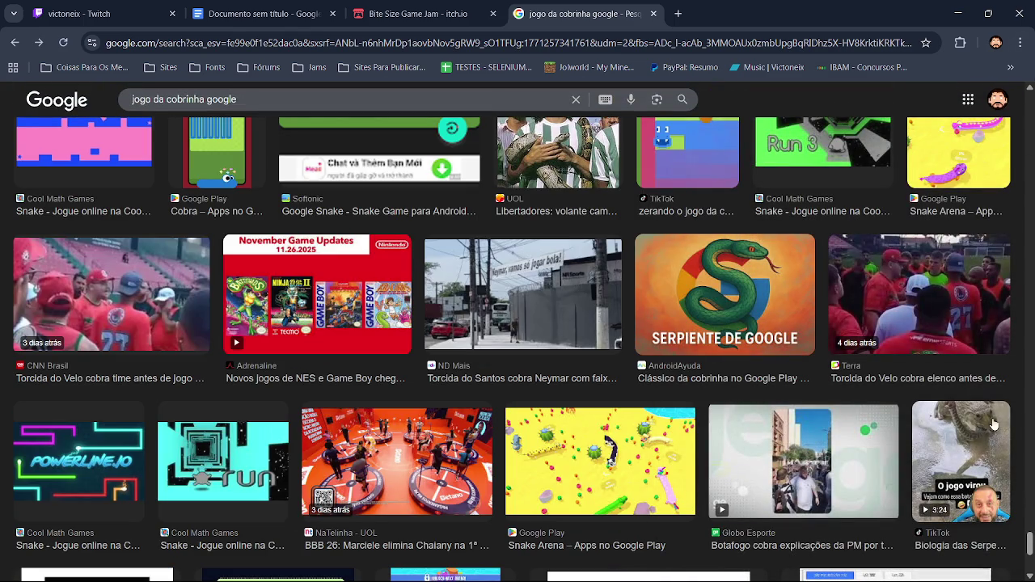
scroll(1029, 547, "down", 1)
scroll(1029, 547, "down", 5)
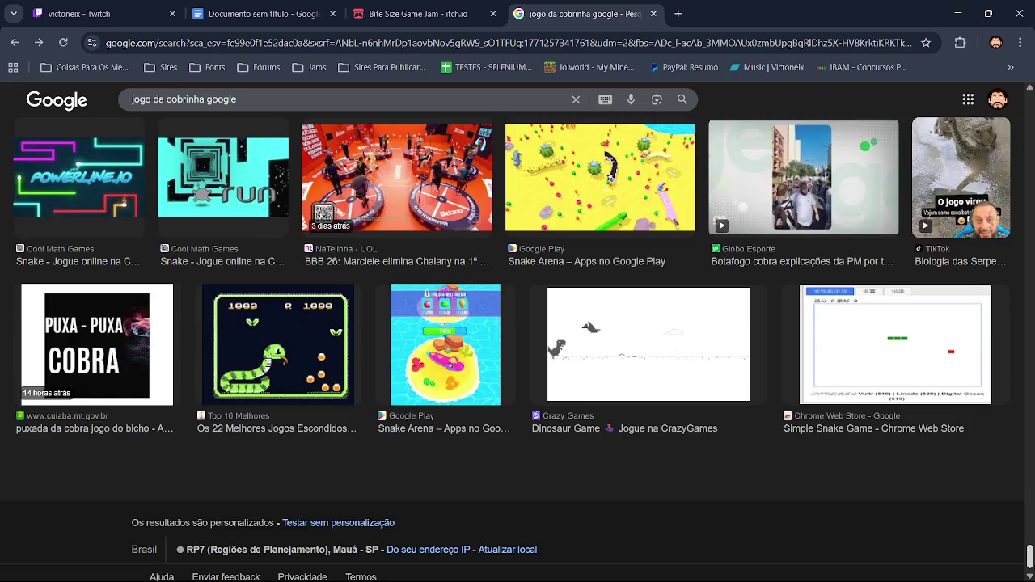
left_click_drag(1030, 558, 1027, 89)
key("slash")
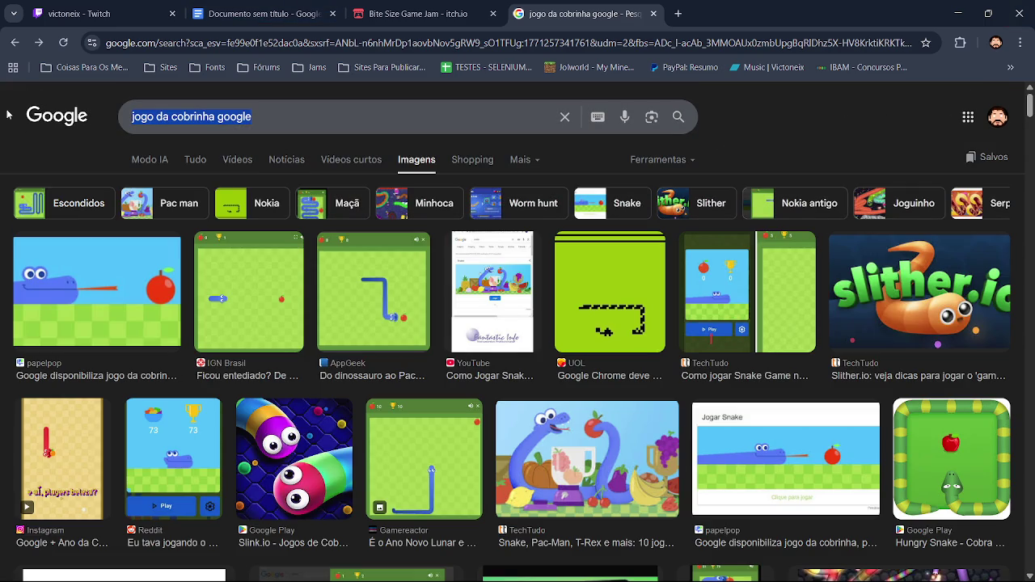
Step: Search for 'Genero de jogo onde você deve escolher' using the spelling-corrected query
type("Genero de jogo ")
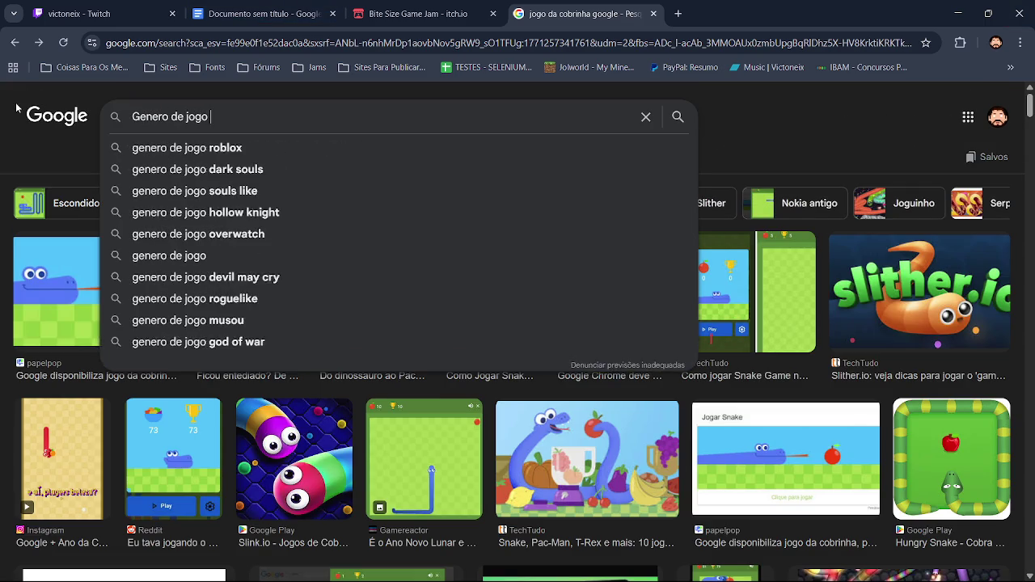
type("enode voc~e deve escolher")
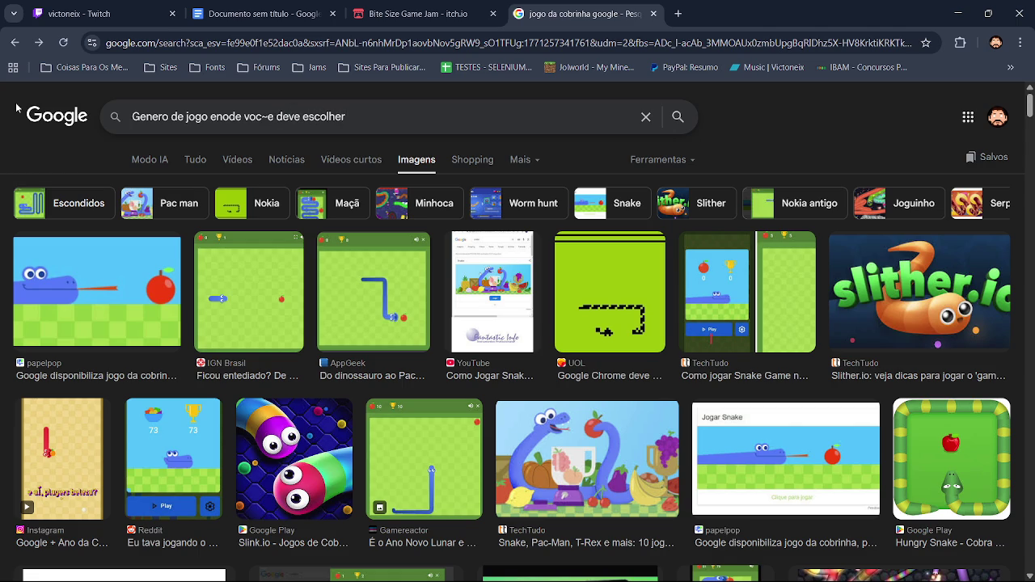
key("Return")
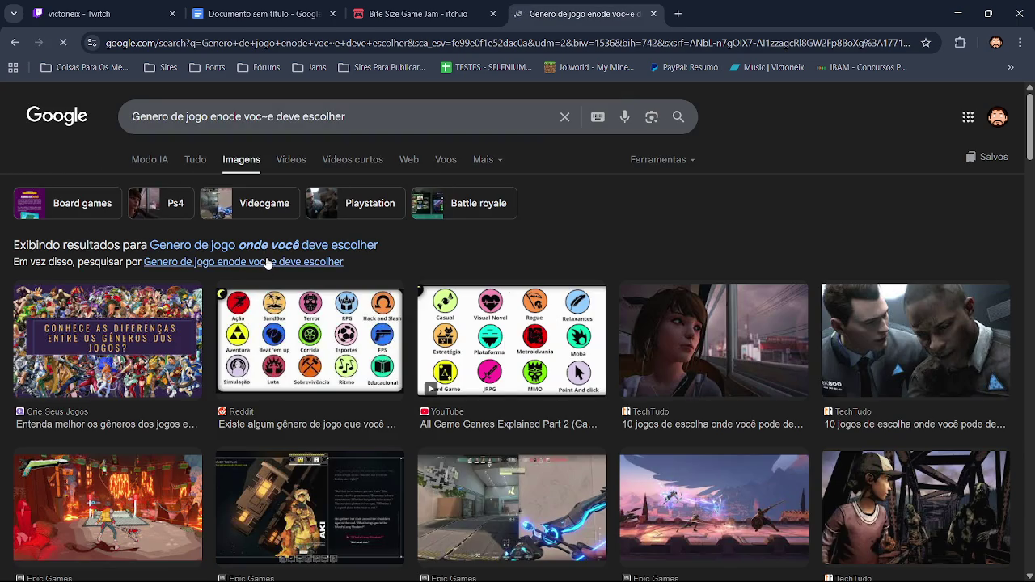
left_click(267, 262)
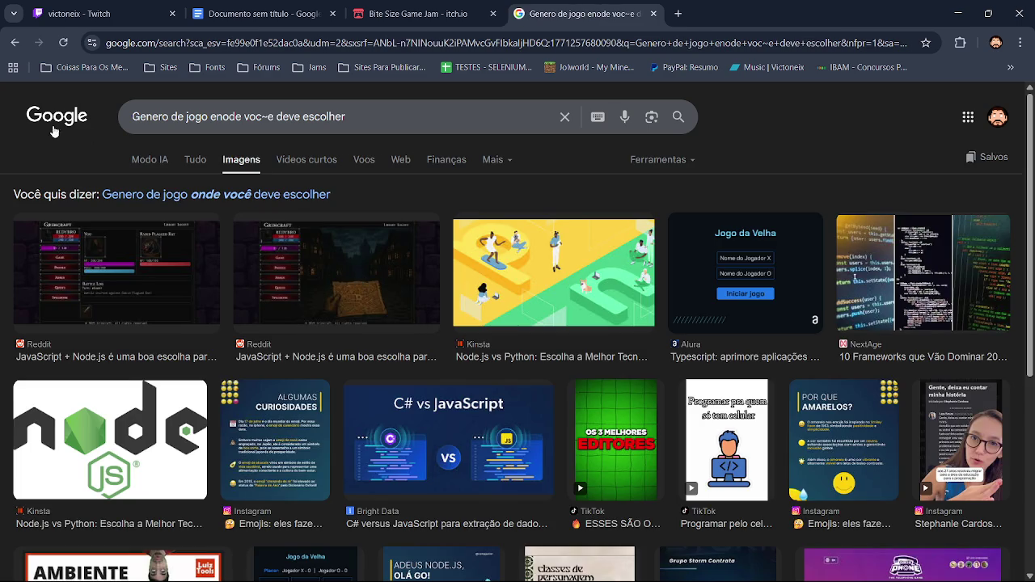
left_click(174, 195)
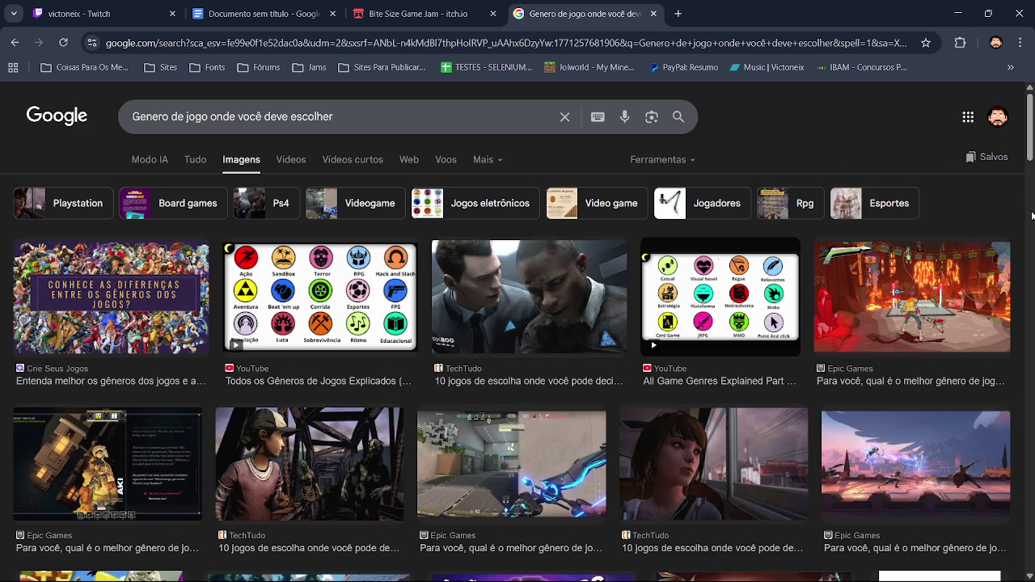
Step: Preview the YouTube 'game genres explained' image result and close it
scroll(518, 340, "down", 5)
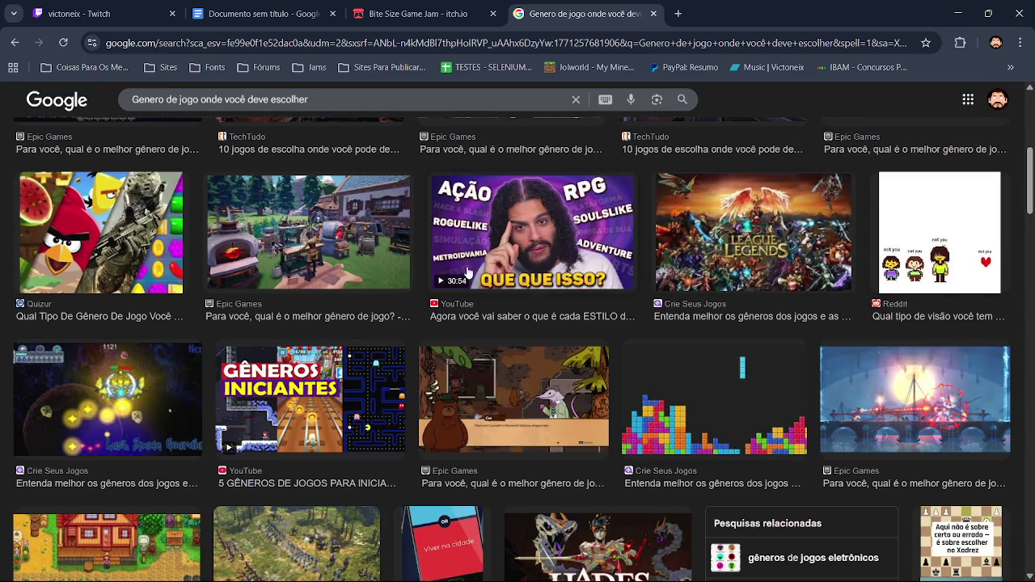
scroll(1029, 234, "up", 3)
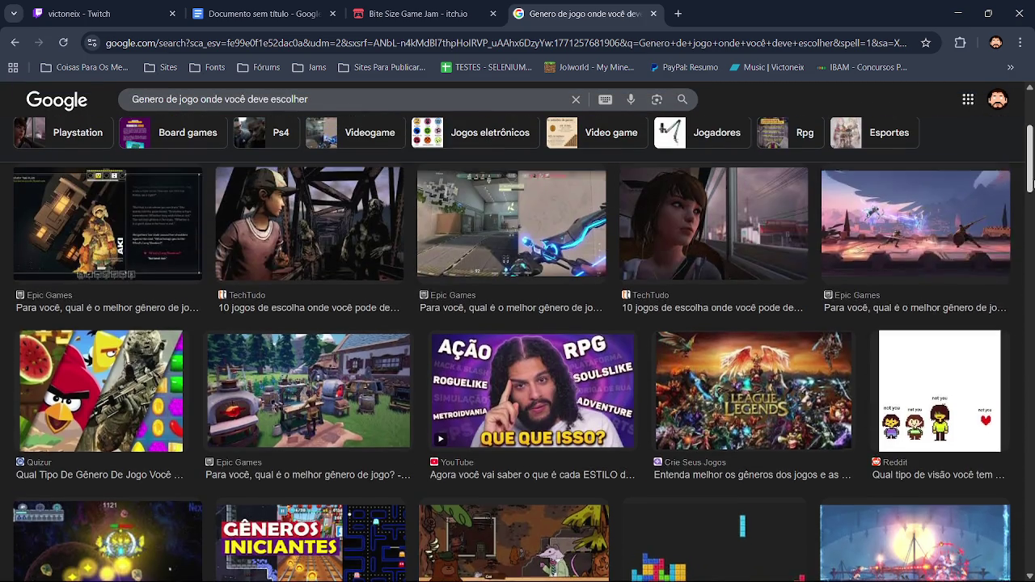
scroll(1029, 233, "up", 2)
left_click(774, 234)
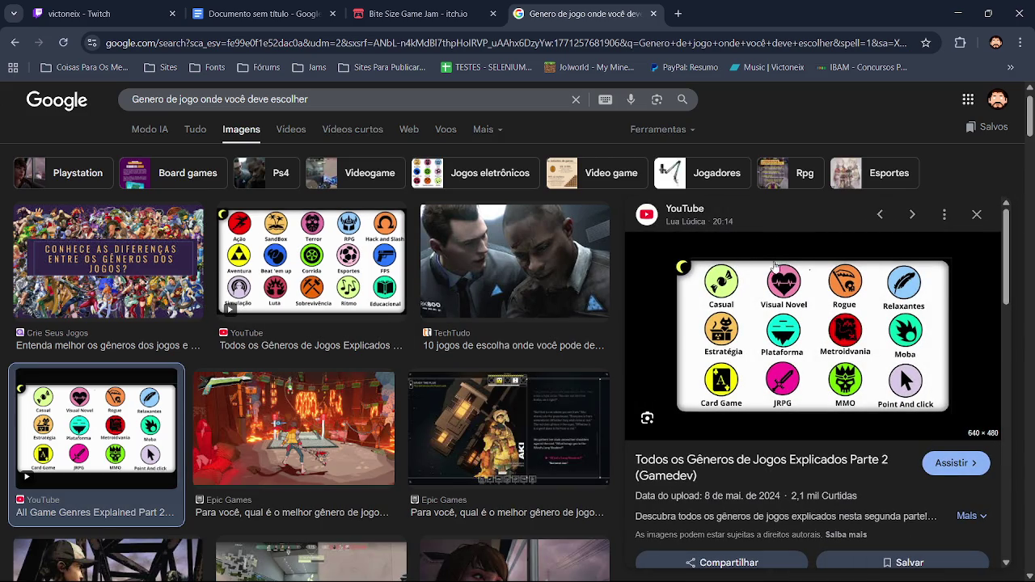
left_click(977, 214)
Step: Scroll through the remaining genre image results, then move to the Bite Size Game Jam tab
scroll(518, 323, "down", 5)
scroll(517, 323, "down", 5)
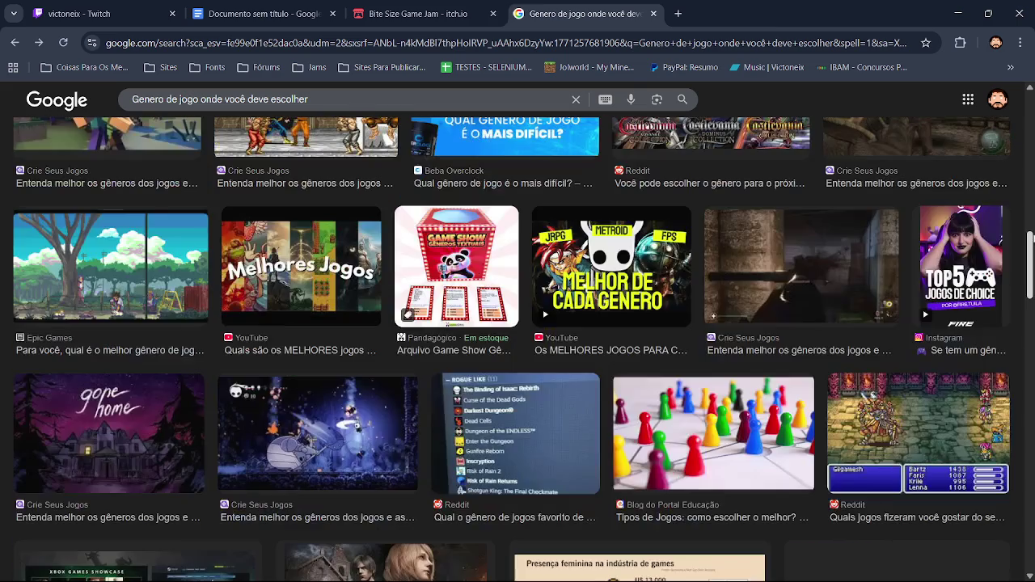
scroll(518, 324, "down", 3)
scroll(517, 348, "down", 1)
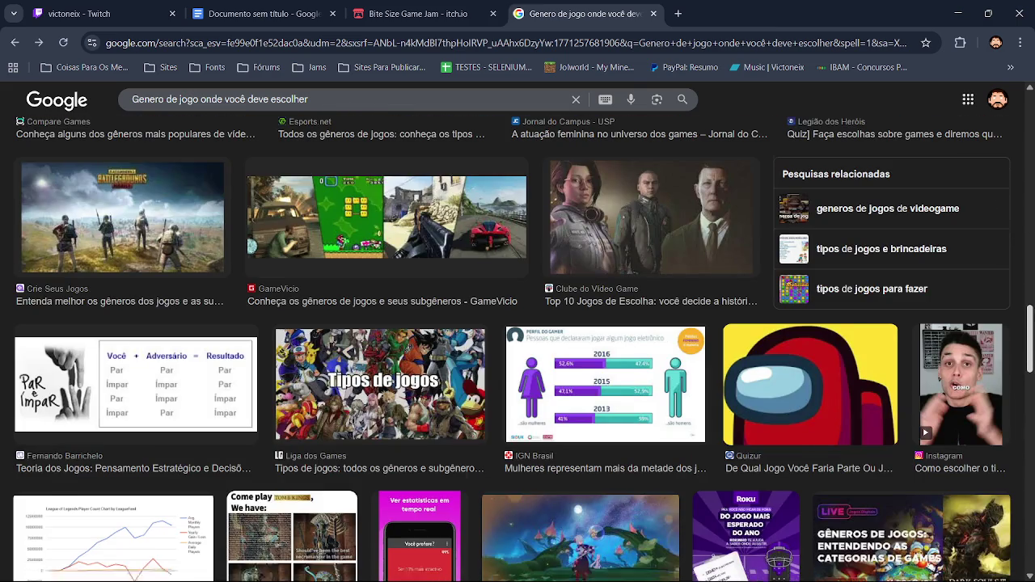
scroll(518, 347, "down", 3)
scroll(518, 348, "down", 3)
scroll(517, 348, "down", 2)
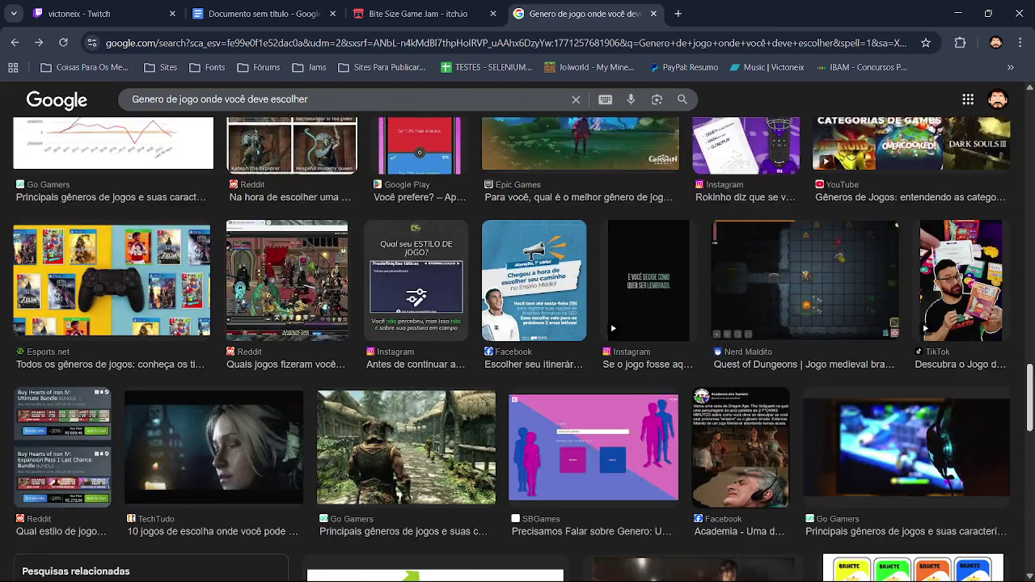
scroll(518, 347, "down", 2)
scroll(518, 348, "down", 5)
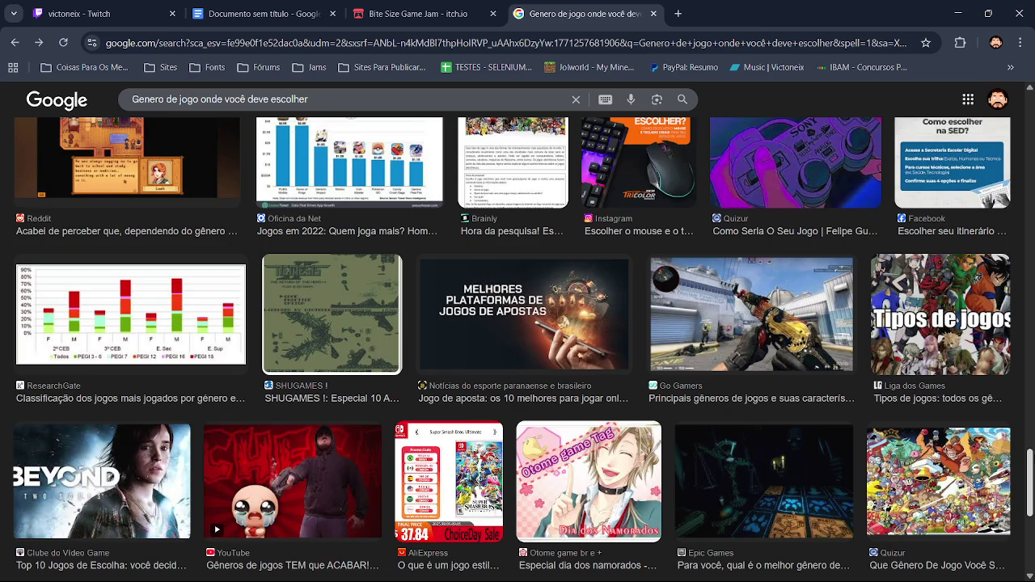
scroll(518, 347, "down", 1)
scroll(518, 348, "down", 2)
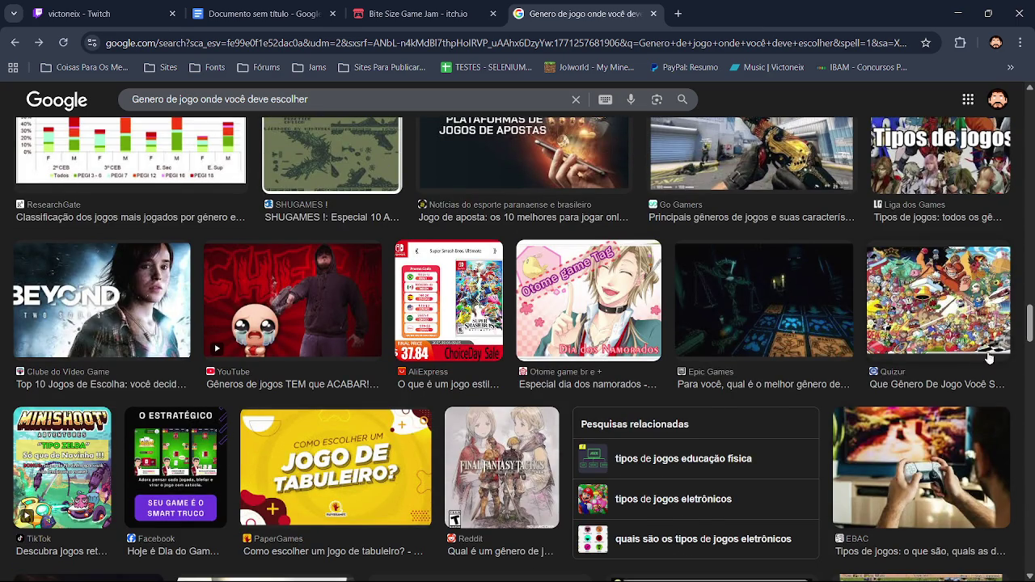
left_click_drag(1032, 315, 1032, 484)
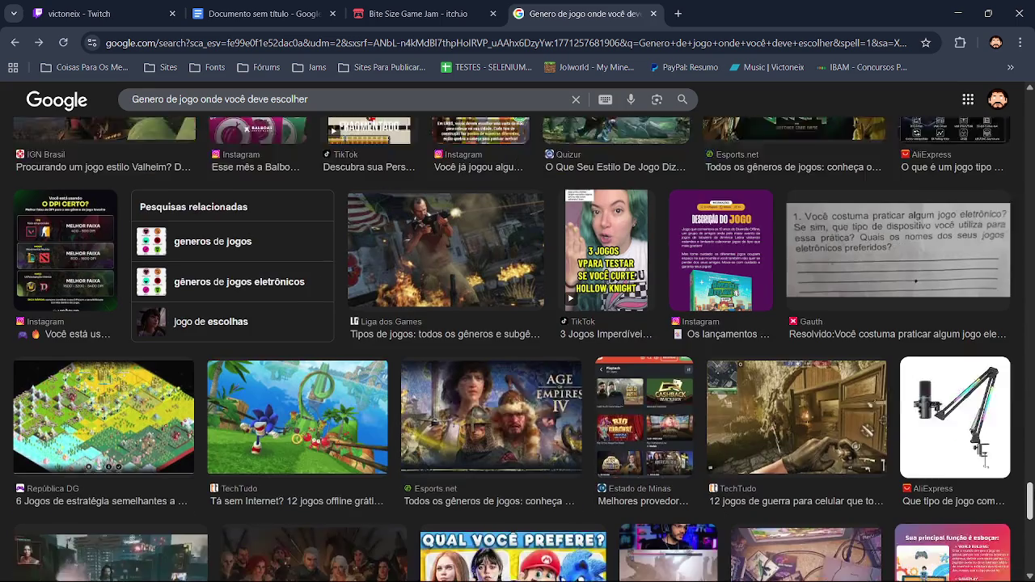
left_click_drag(1032, 485, 1032, 488)
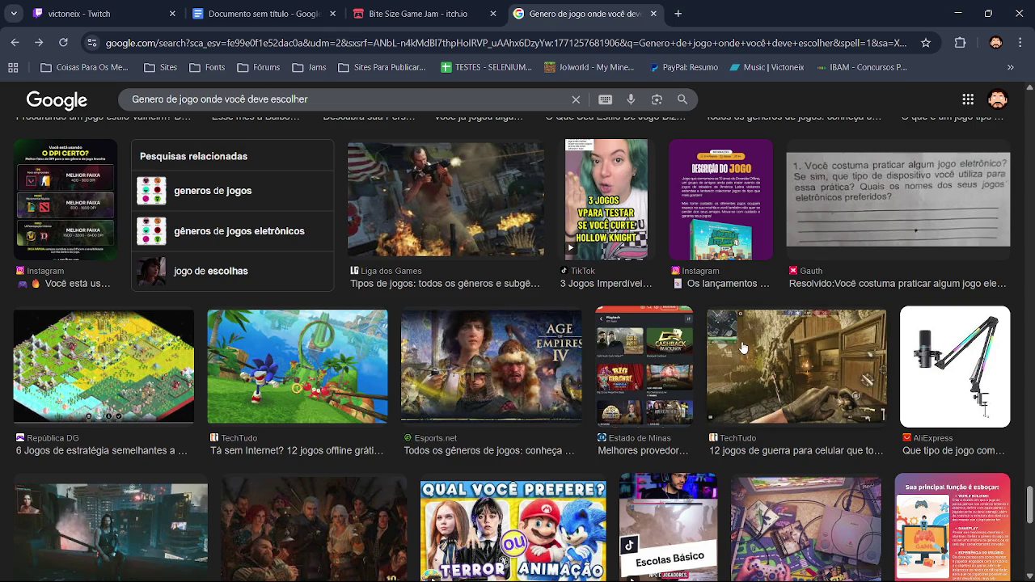
left_click_drag(1029, 495, 1030, 519)
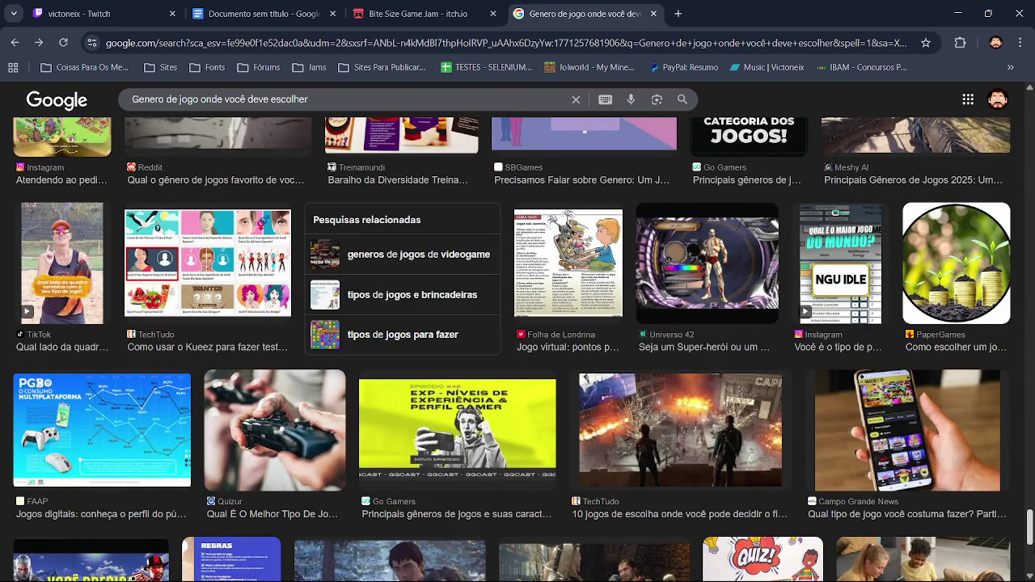
left_click_drag(1029, 519, 1030, 538)
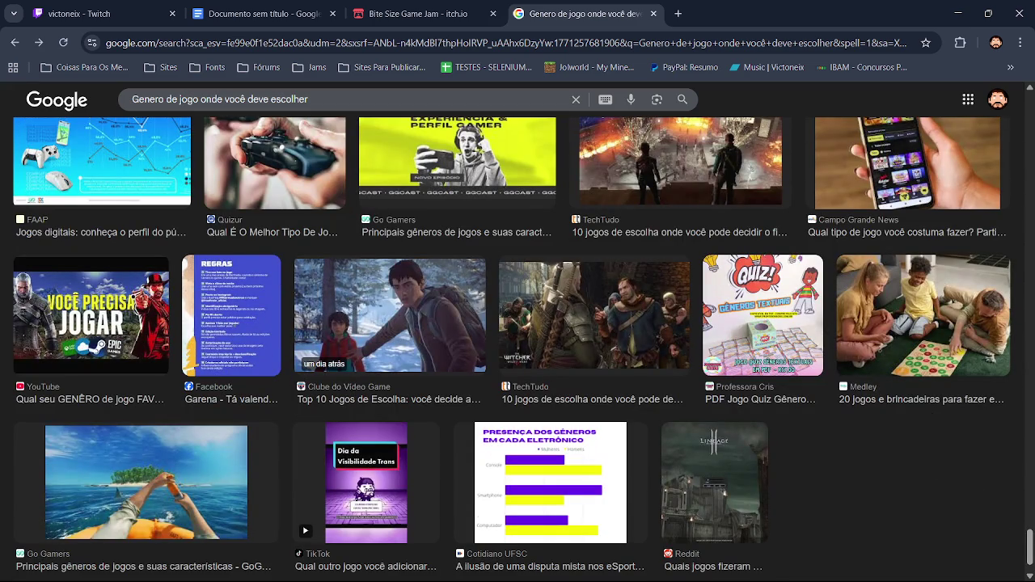
left_click_drag(1030, 538, 1027, 88)
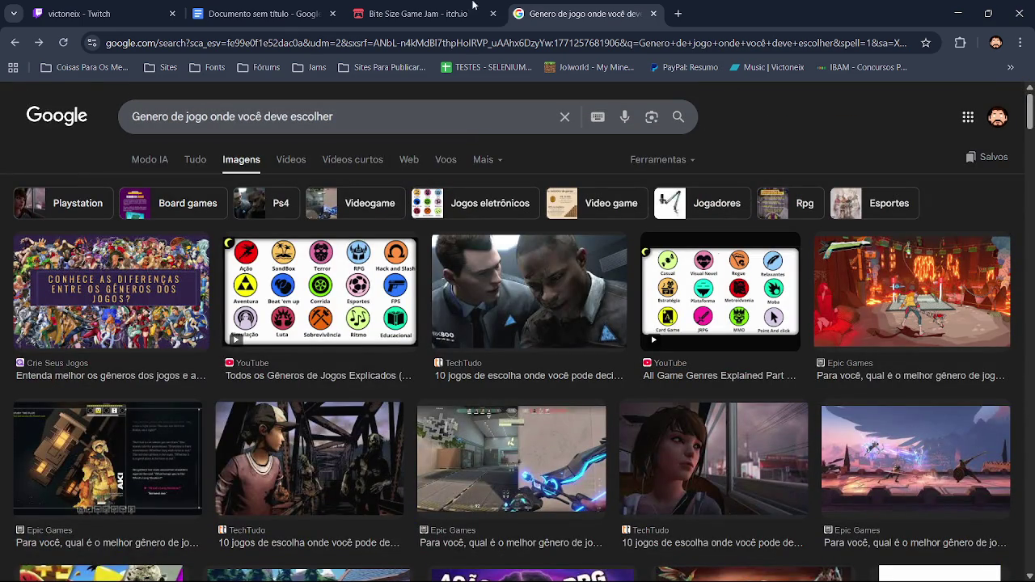
left_click(413, 13)
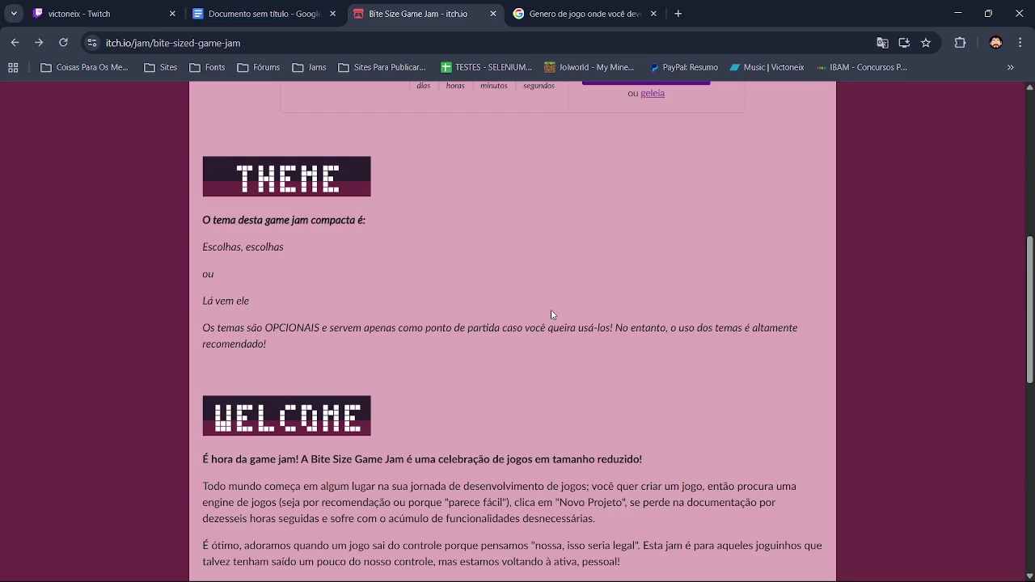
Step: Glance at the design document, then go back through the itch.io jam page to the game-genre image results
key("ctrl+shift+Tab")
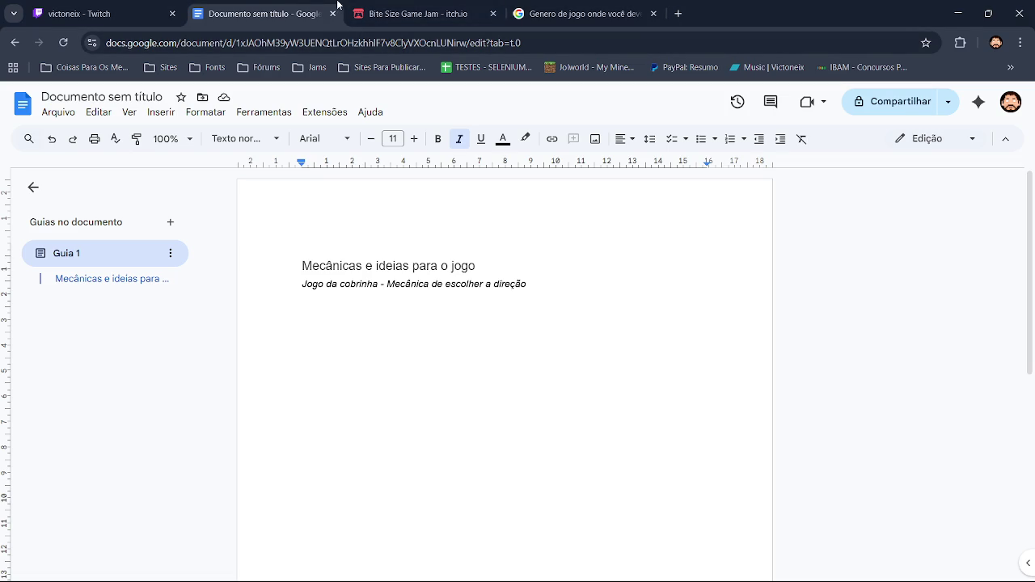
left_click(368, 9)
left_click(632, 8)
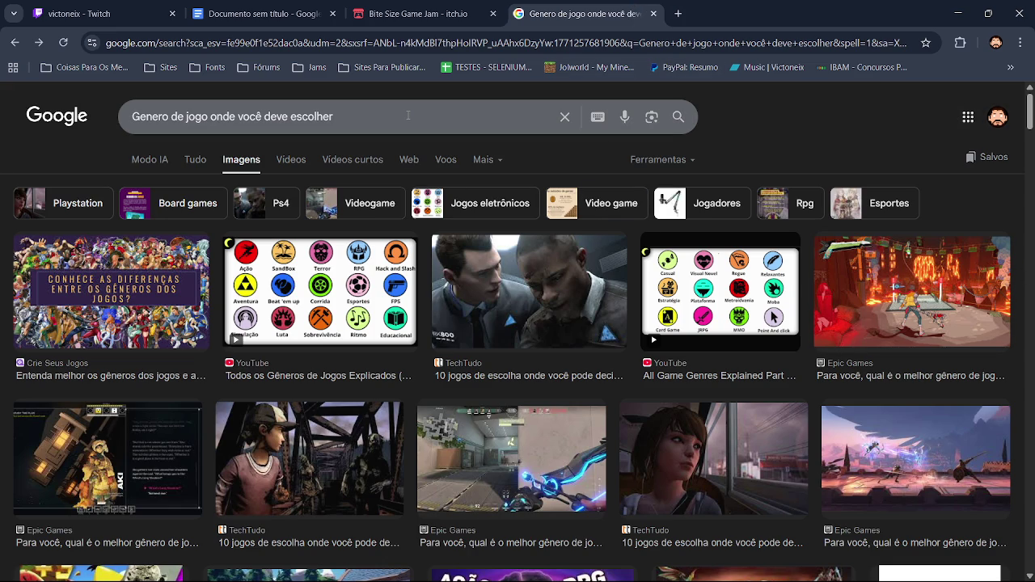
Step: Change the image search query to 'jogo de escolhas' and run it
left_click(330, 117)
key("BackSpace")
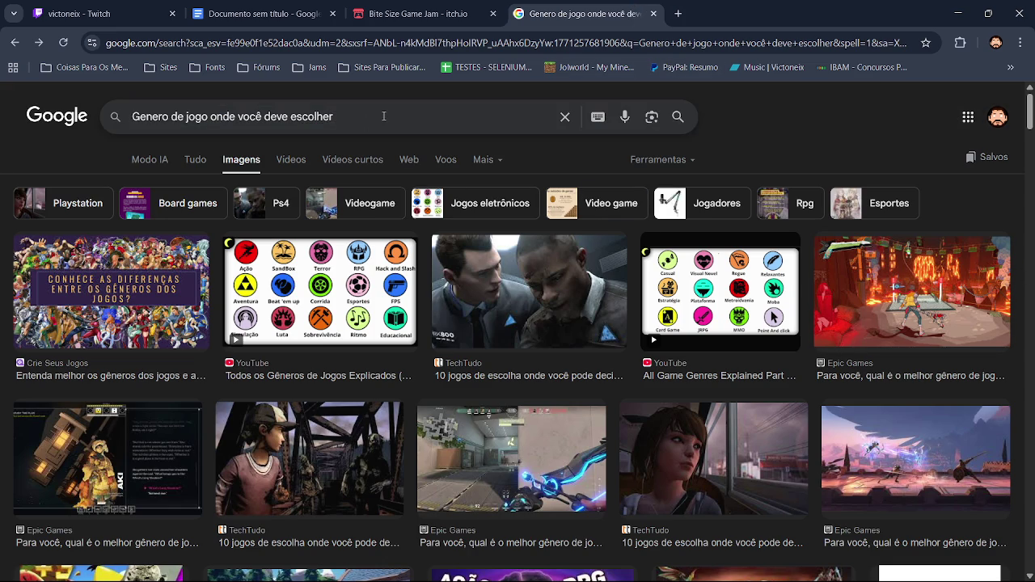
type("a")
key("BackSpace")
type("s")
key("Return")
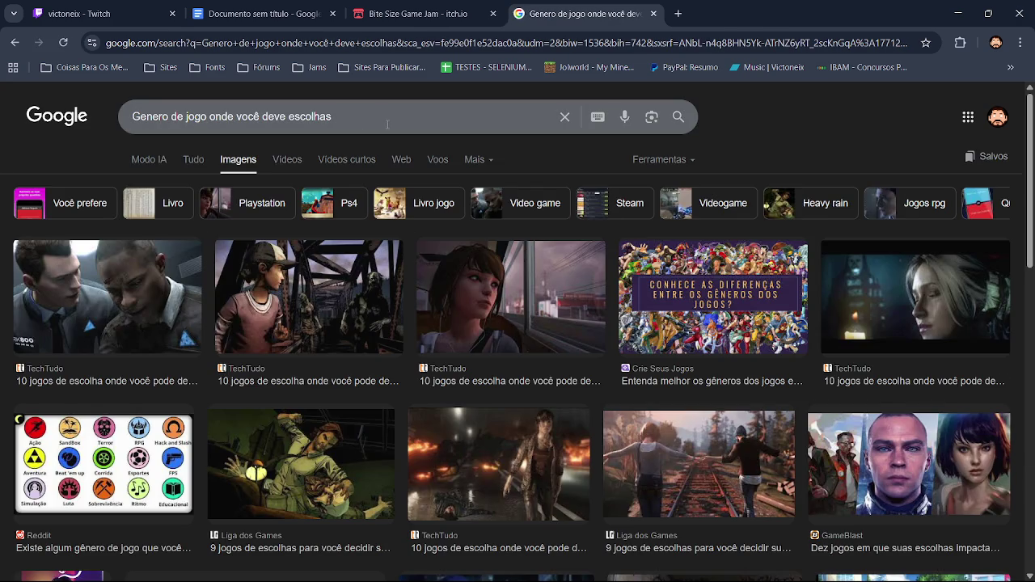
left_click_drag(288, 117, 109, 127)
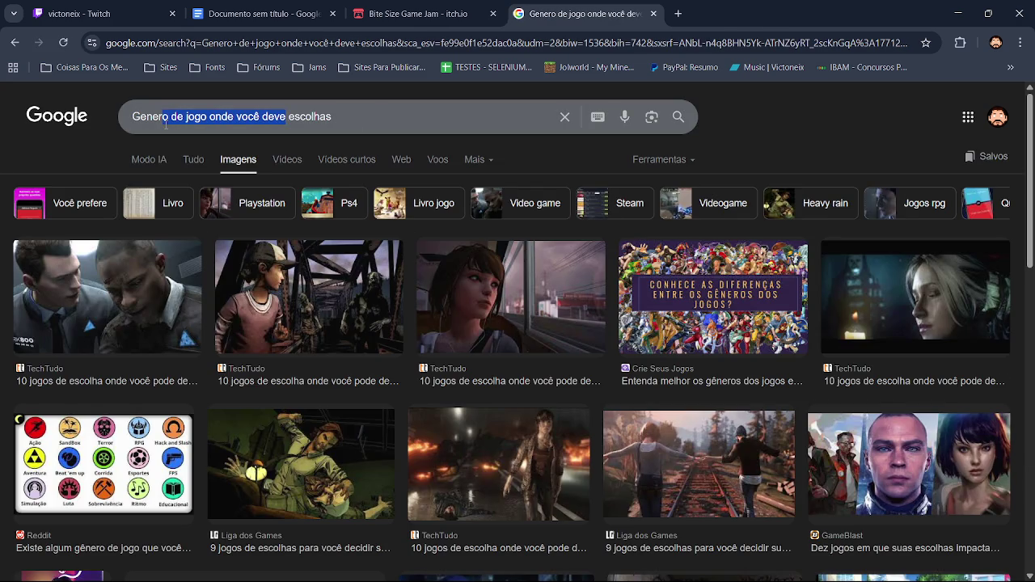
key("BackSpace")
type("jogo de")
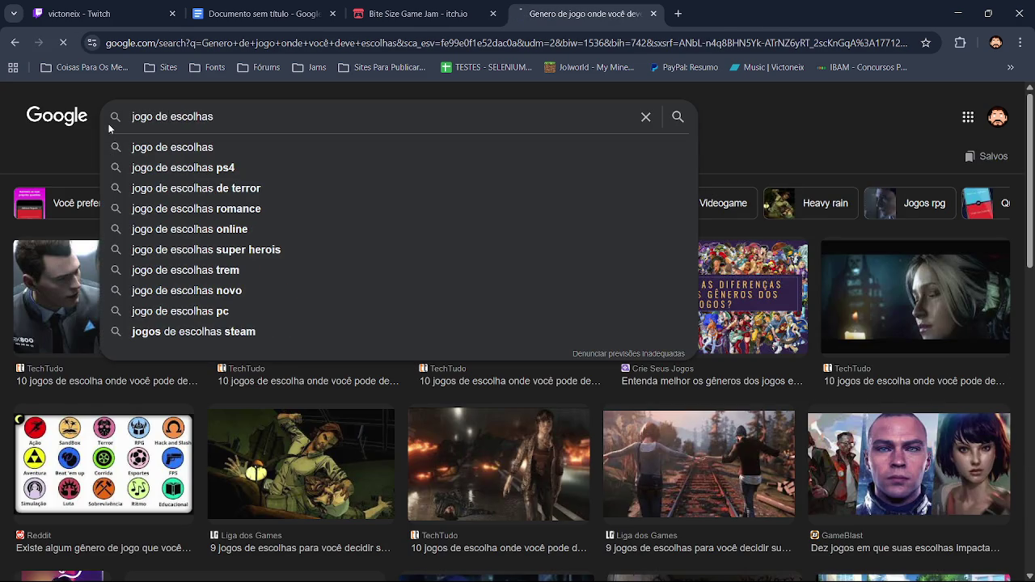
key("Return")
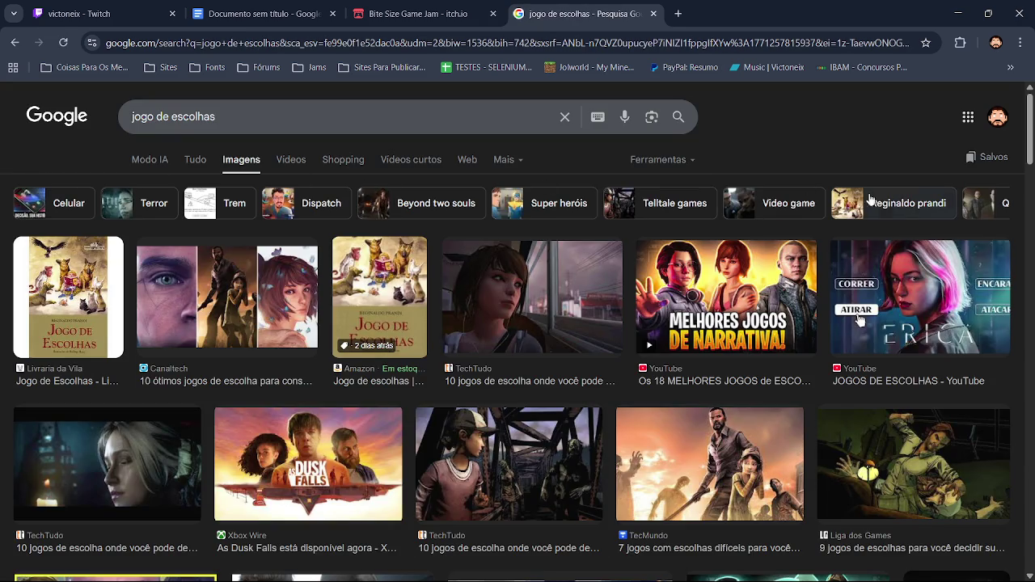
Step: Scroll through the image results for 'jogo de escolhas'
scroll(860, 320, "down", 5)
scroll(860, 321, "down", 1)
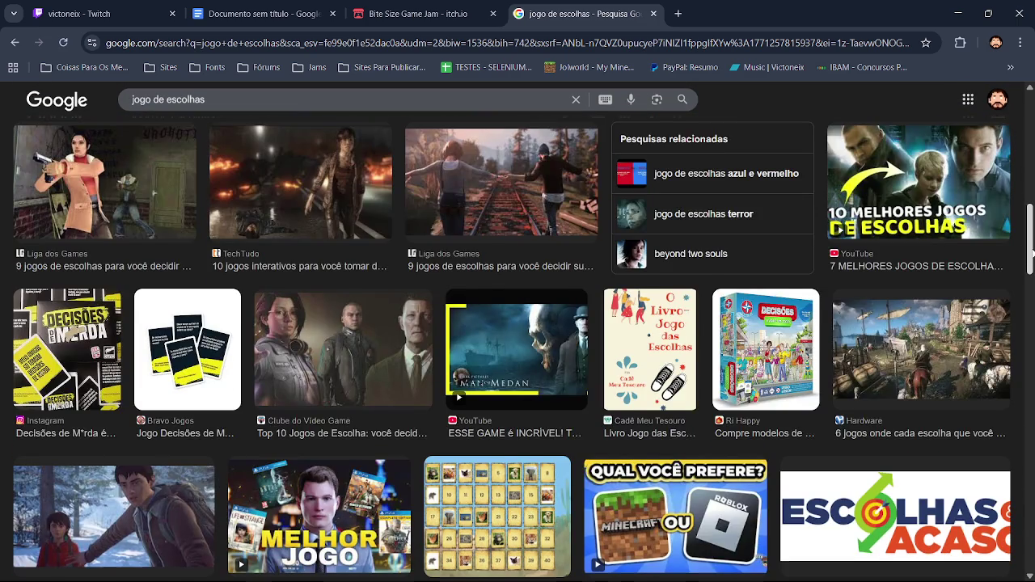
scroll(859, 320, "down", 2)
scroll(860, 320, "down", 3)
scroll(859, 320, "down", 1)
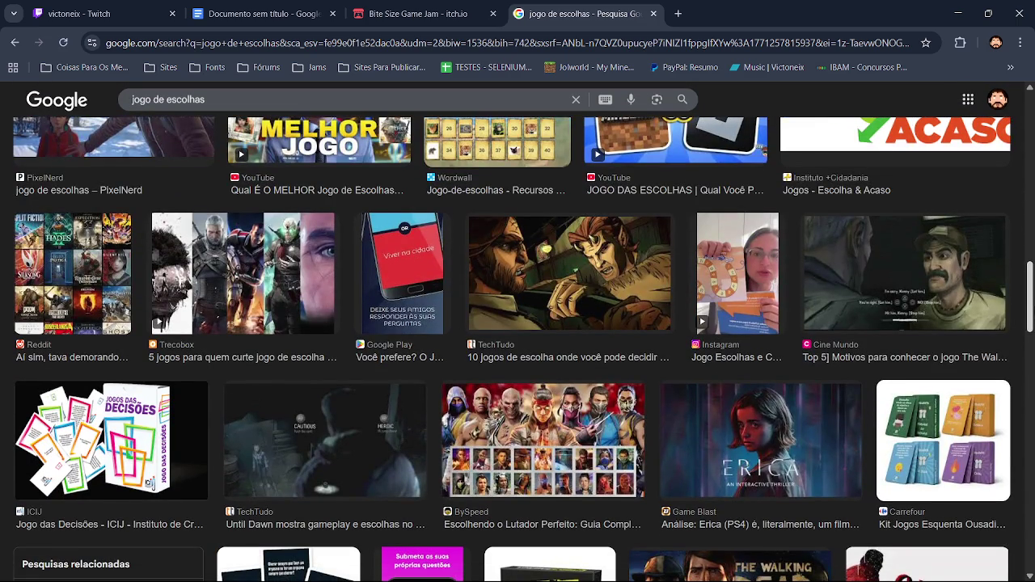
scroll(860, 320, "down", 1)
scroll(859, 320, "down", 1)
scroll(860, 320, "down", 4)
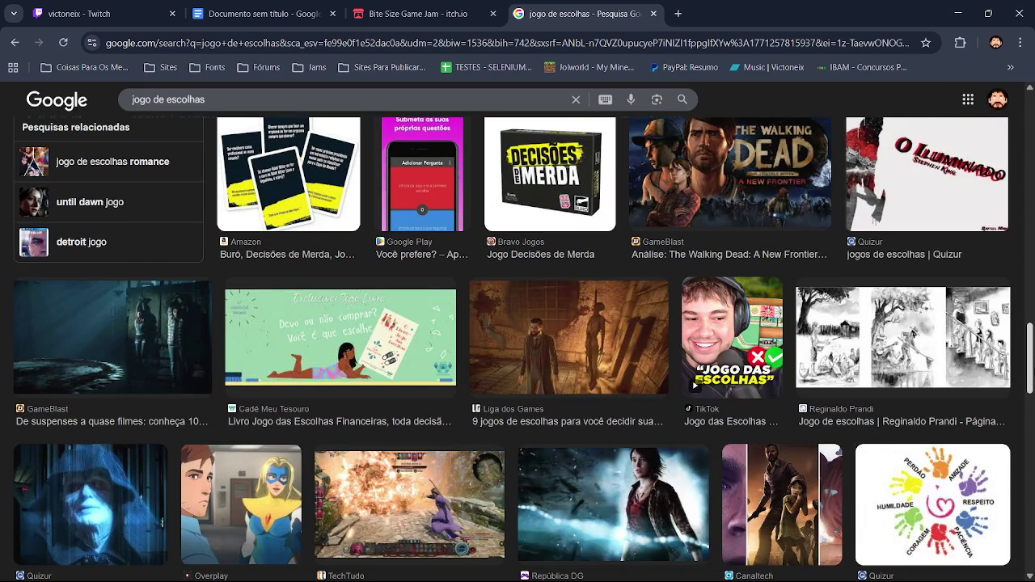
scroll(752, 408, "down", 2)
scroll(752, 408, "down", 1)
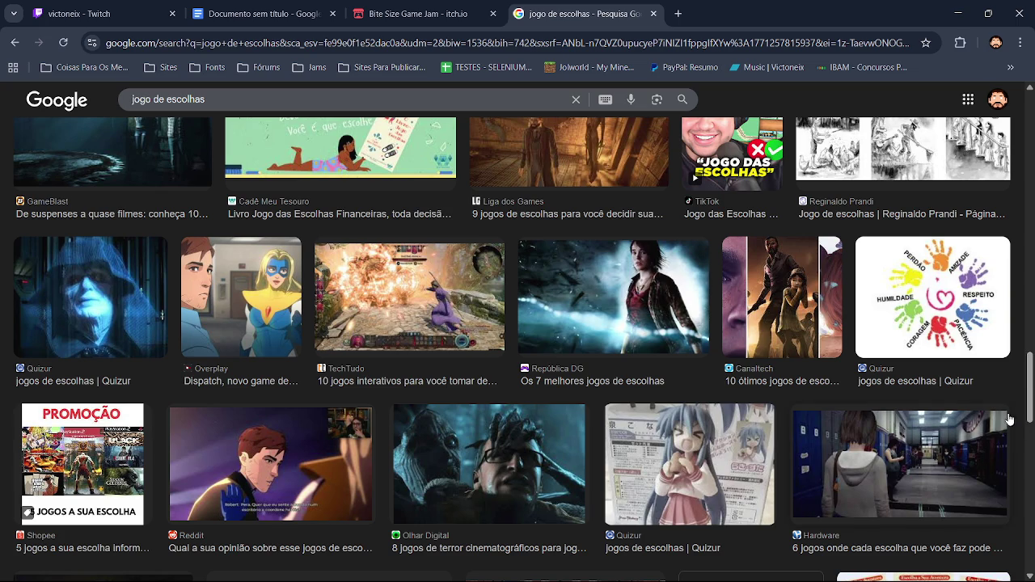
scroll(1011, 427, "down", 2)
scroll(523, 349, "down", 2)
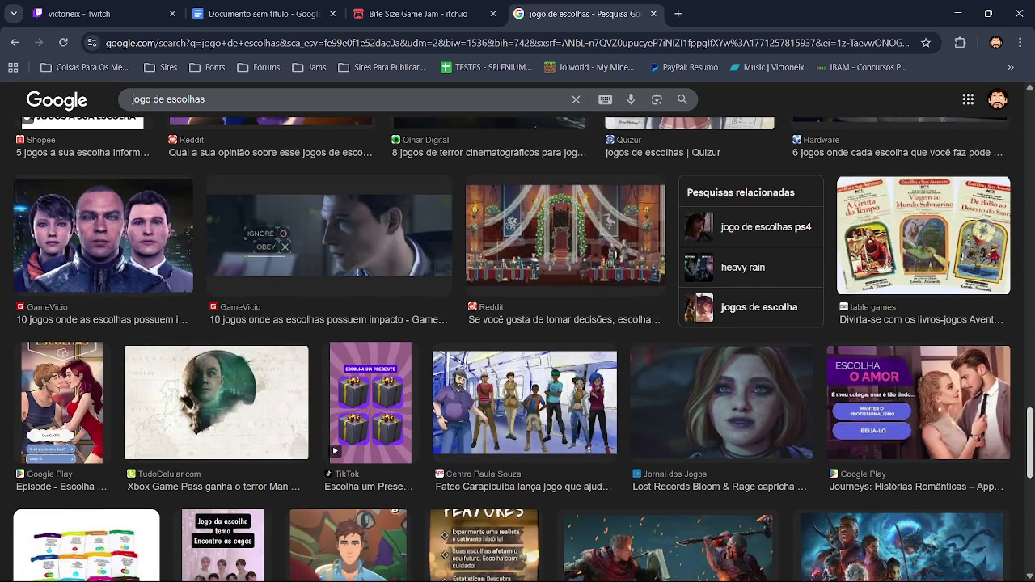
scroll(523, 349, "down", 2)
scroll(523, 350, "down", 2)
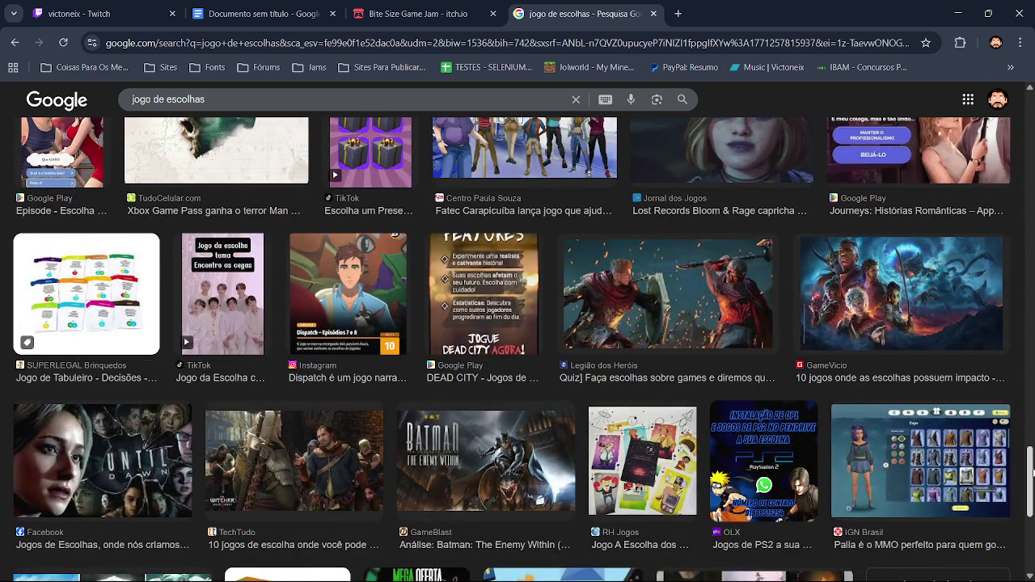
scroll(429, 399, "down", 2)
scroll(429, 399, "down", 2)
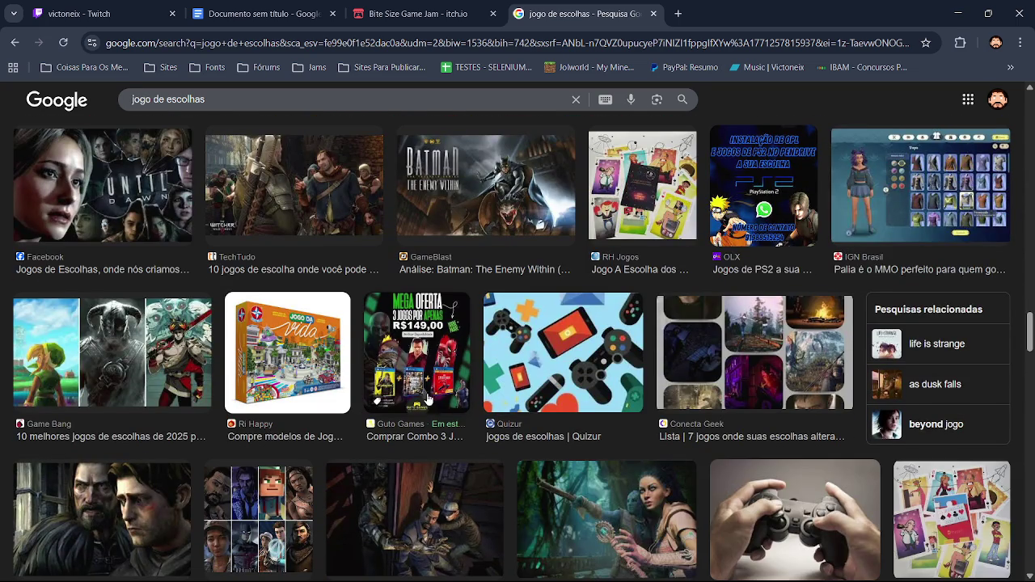
left_click_drag(1030, 334, 1032, 451)
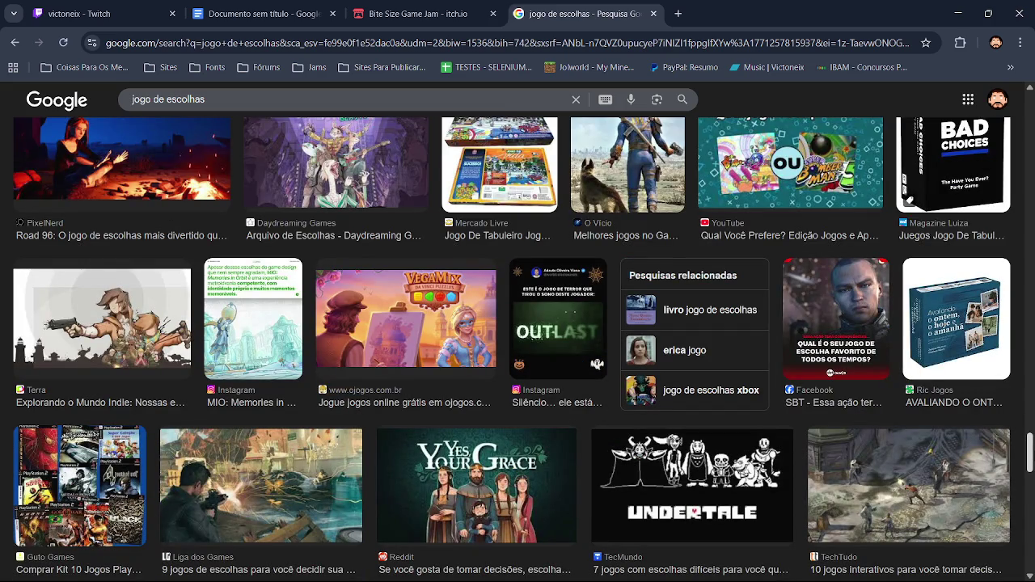
left_click_drag(1031, 451, 1031, 503)
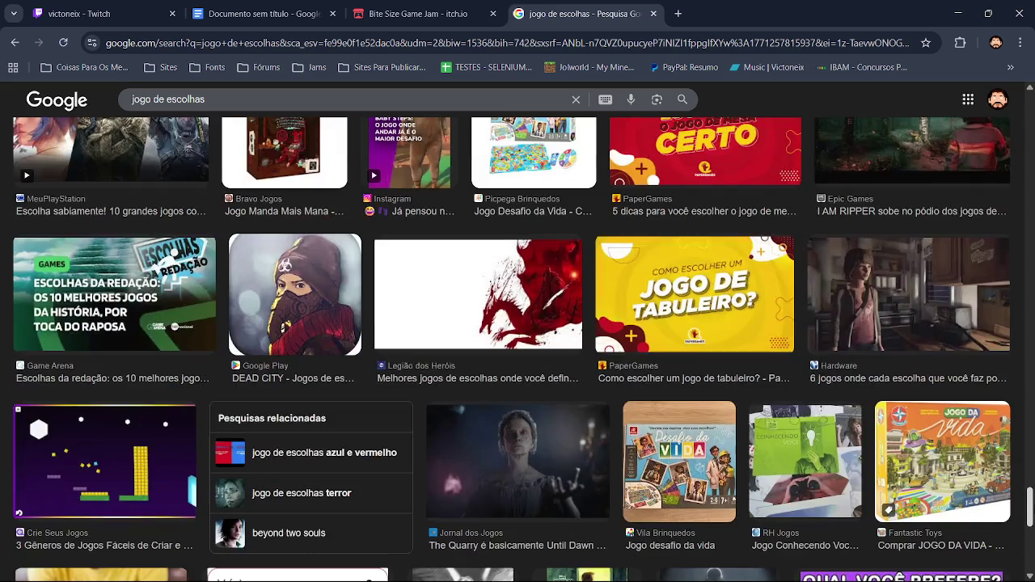
scroll(501, 435, "down", 2)
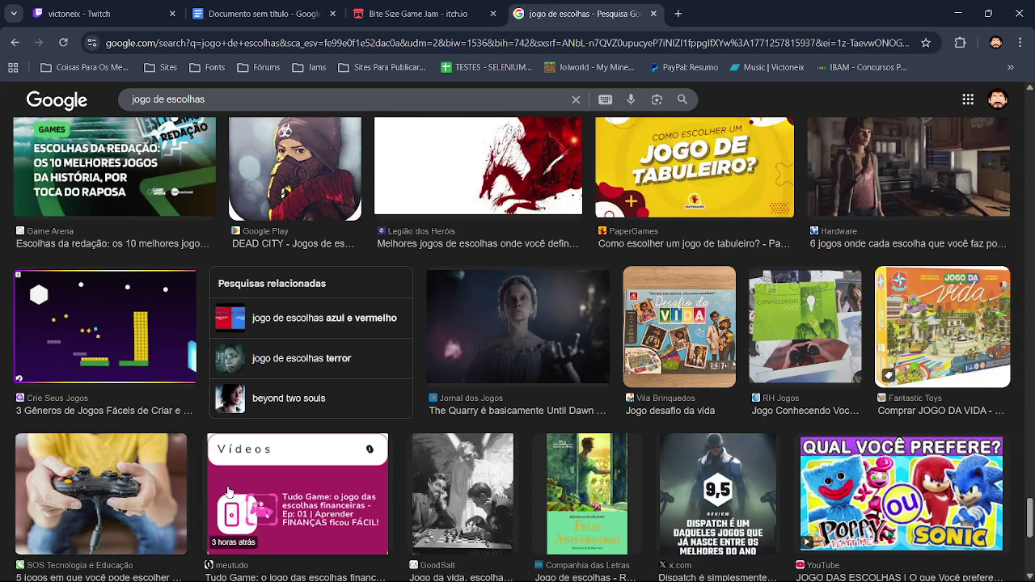
scroll(687, 444, "down", 1)
scroll(872, 457, "down", 2)
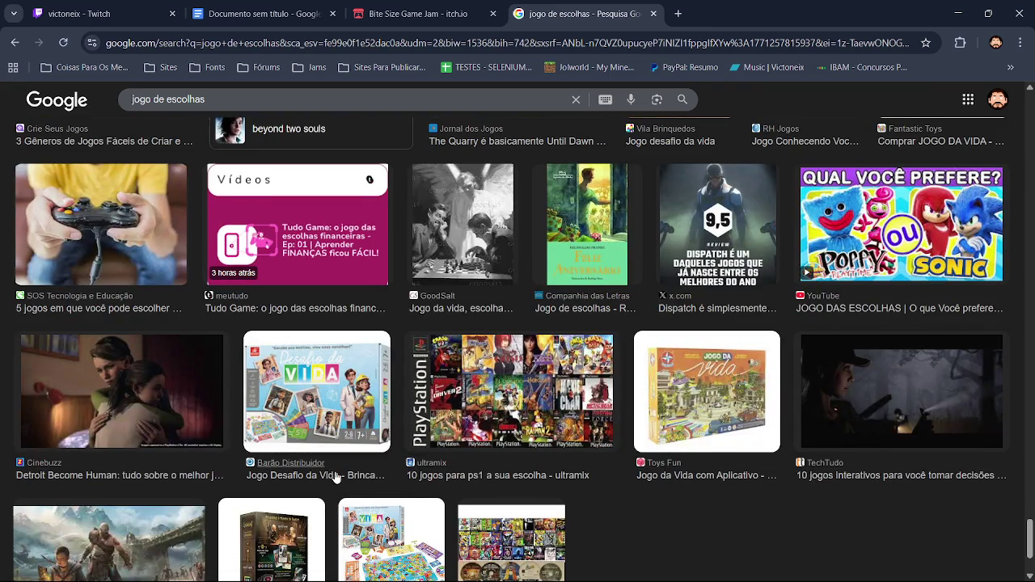
scroll(335, 476, "up", 2)
scroll(323, 518, "down", 1)
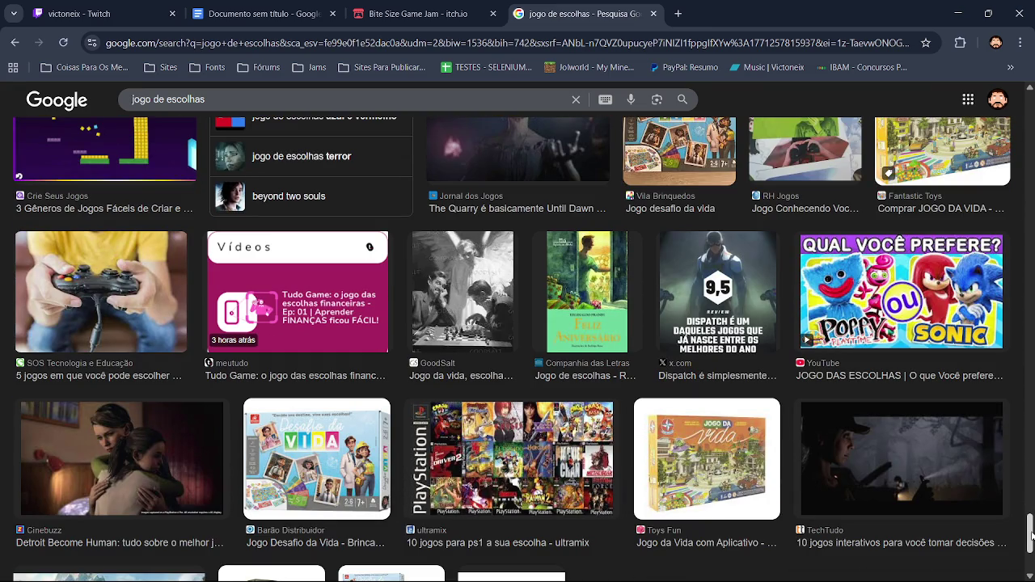
left_click_drag(1032, 535, 1031, 93)
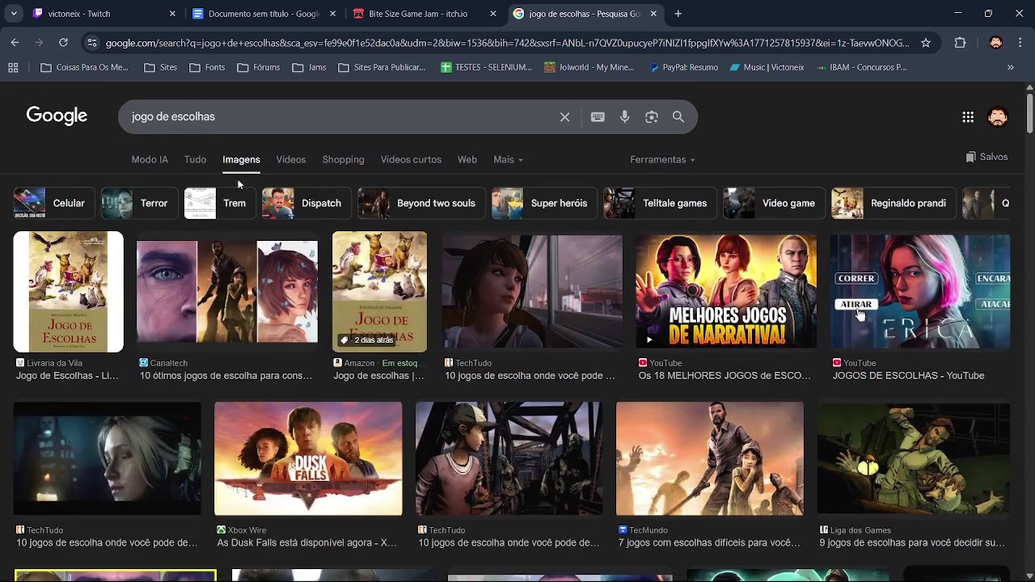
Step: Switch to all results and page back and forth through the choice-games carousel
left_click(196, 161)
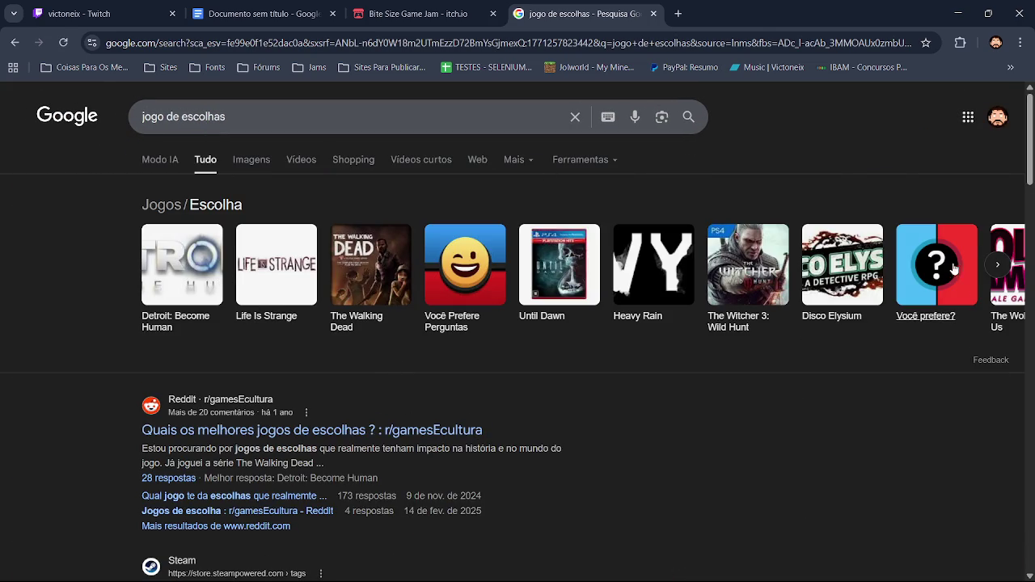
left_click(999, 267)
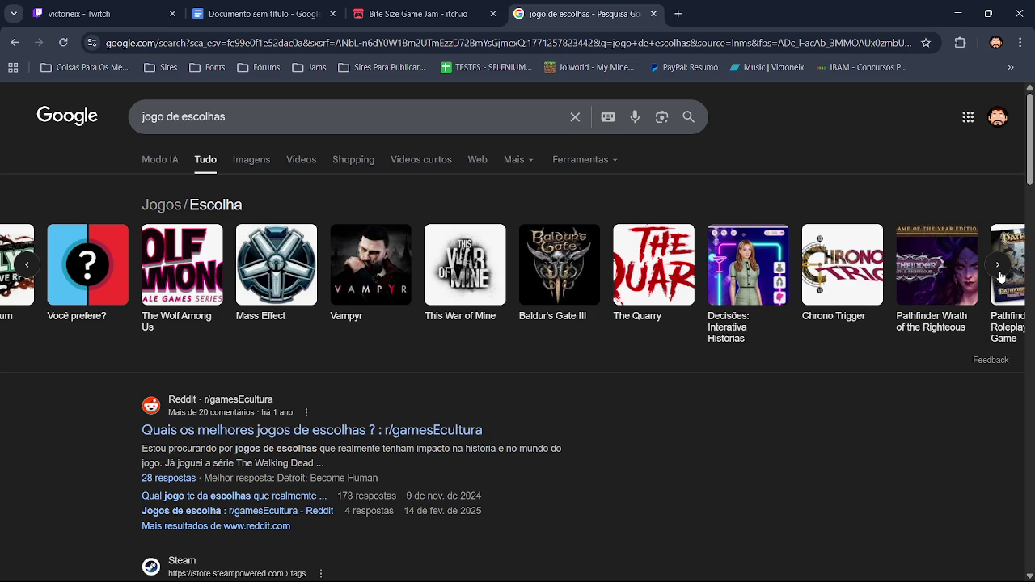
left_click(998, 267)
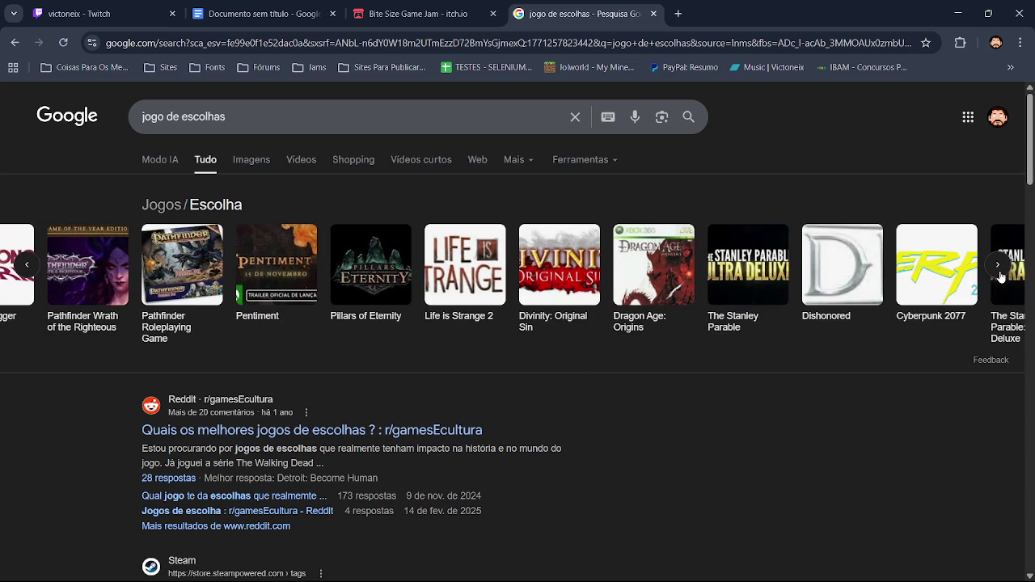
left_click(999, 267)
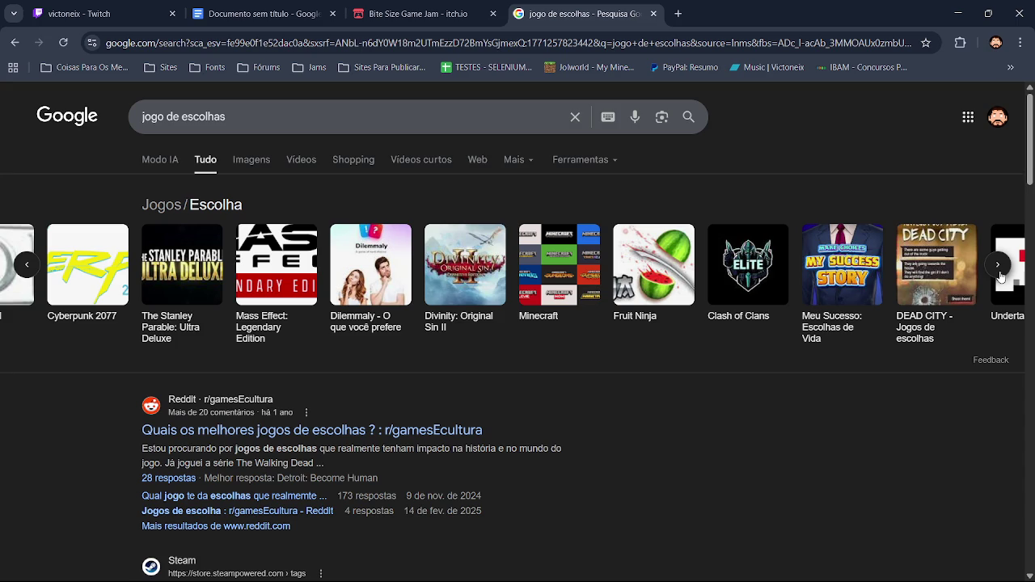
left_click(1001, 275)
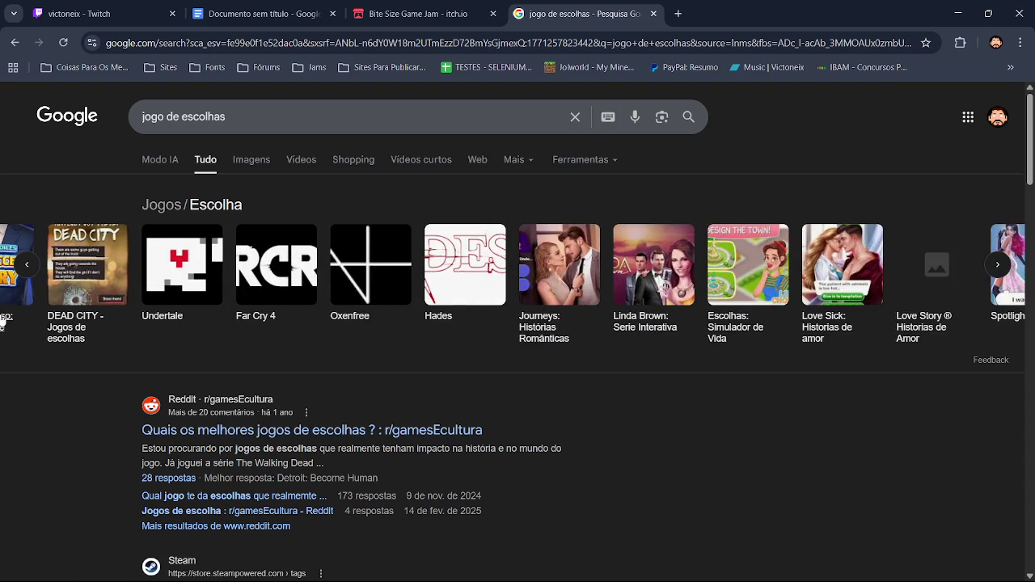
left_click(29, 270)
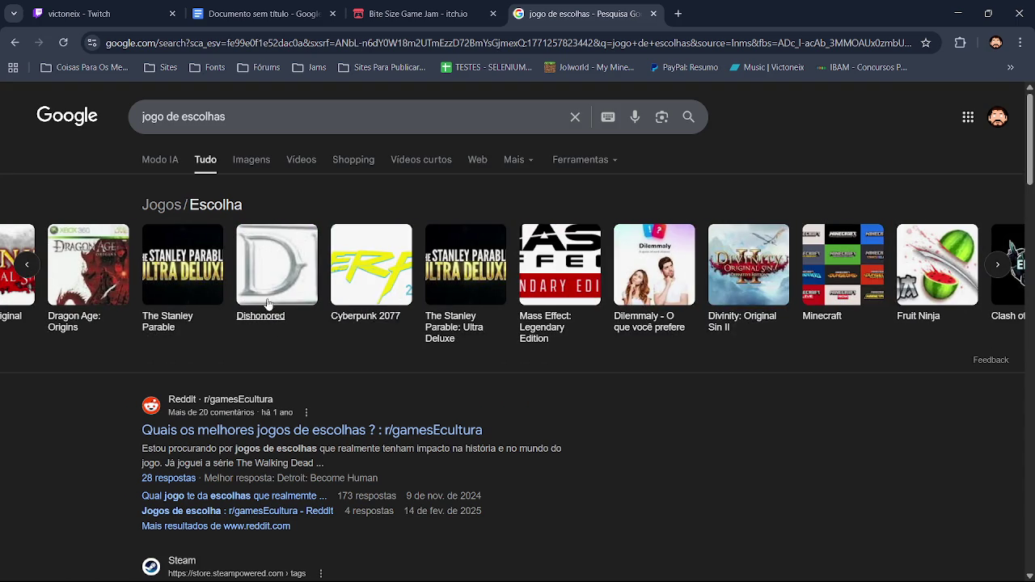
left_click(1000, 267)
left_click(997, 269)
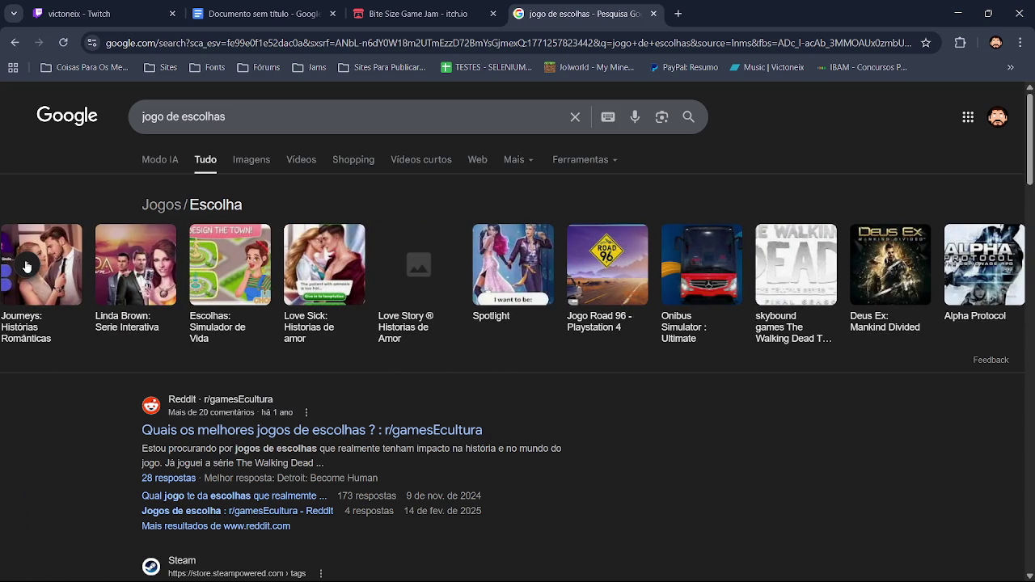
left_click(27, 265)
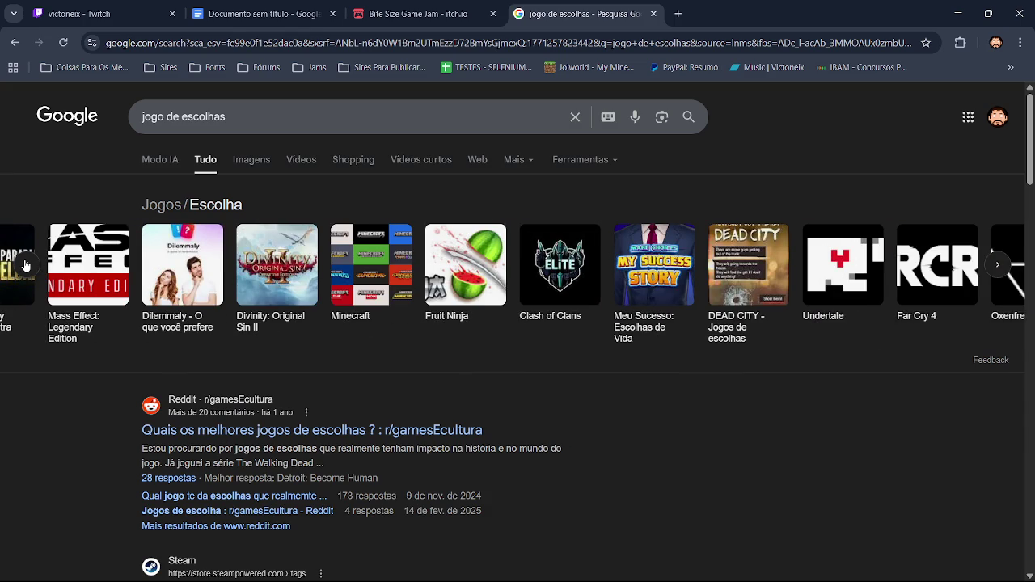
left_click(26, 264)
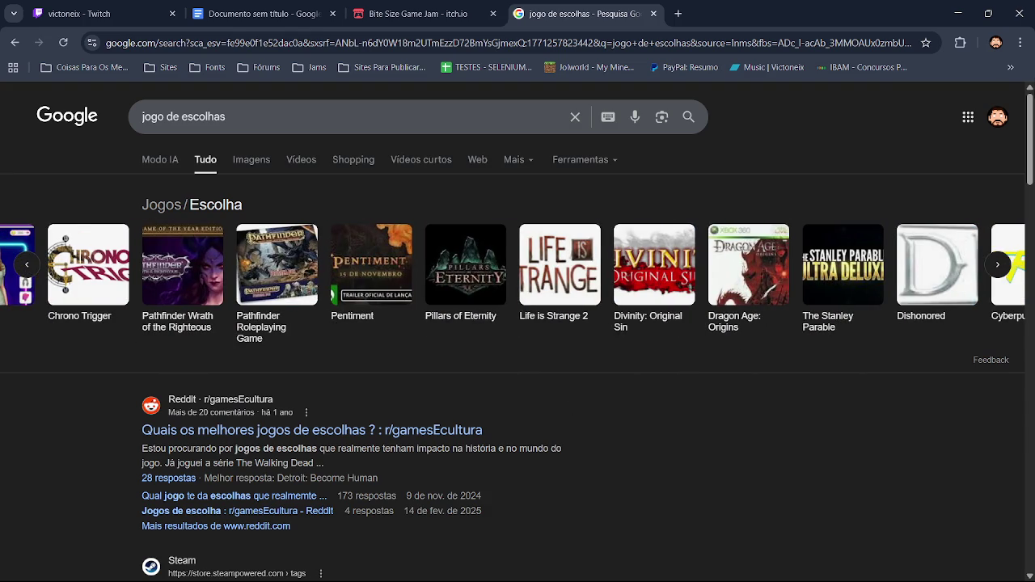
Step: Scroll down the 'jogo de escolhas' results, then switch to the Documento sem título tab
scroll(609, 279, "down", 3)
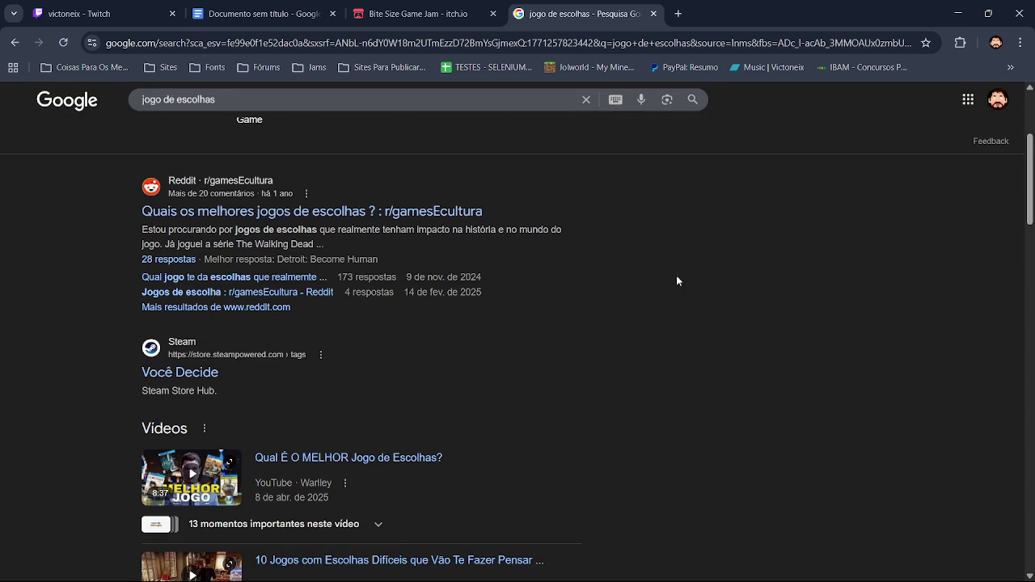
scroll(599, 298, "down", 4)
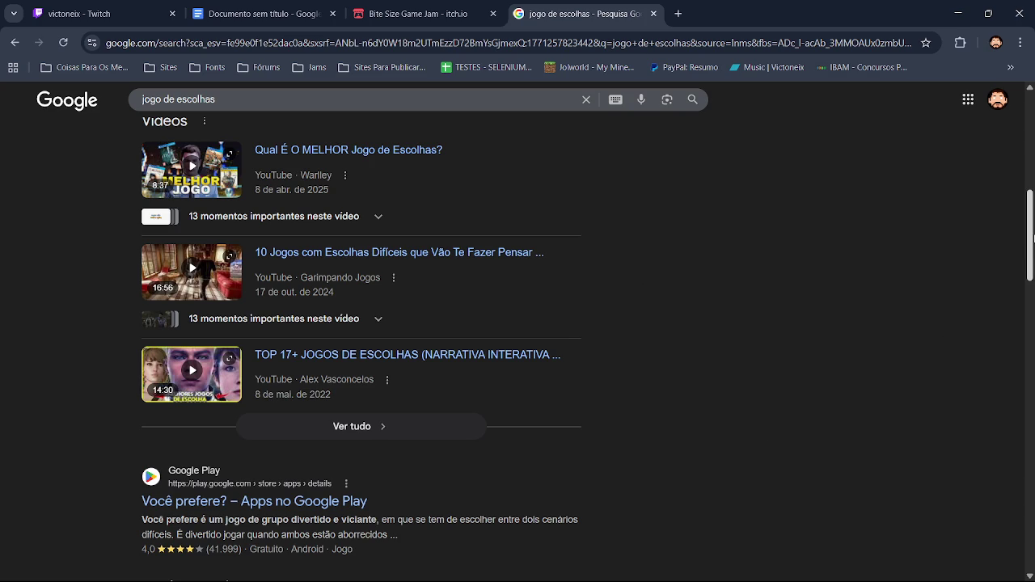
left_click(266, 13)
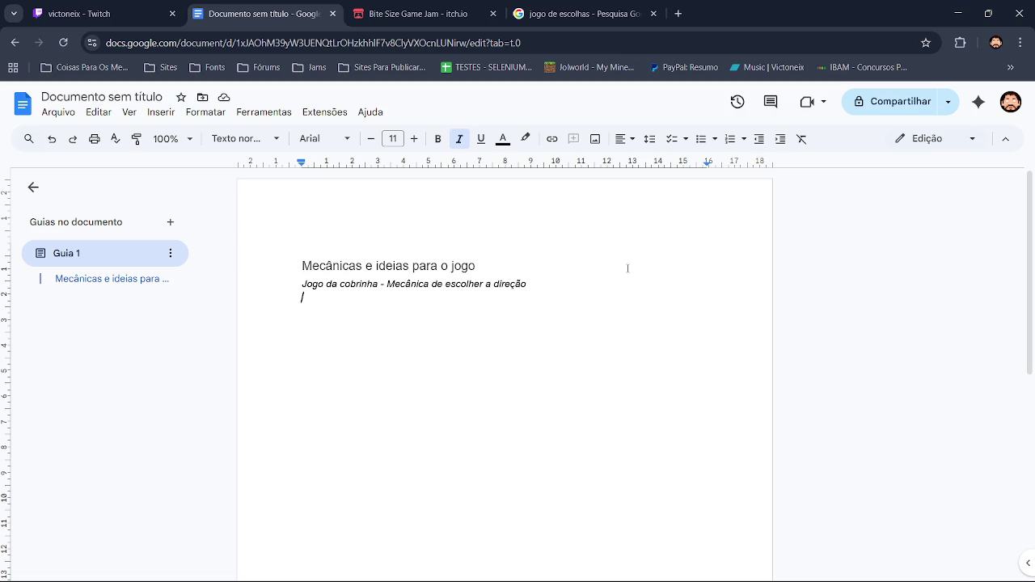
Step: Browse the 'jogo de escolhas' results, briefly check the document, then scroll back to the top
left_click(412, 14)
left_click(578, 8)
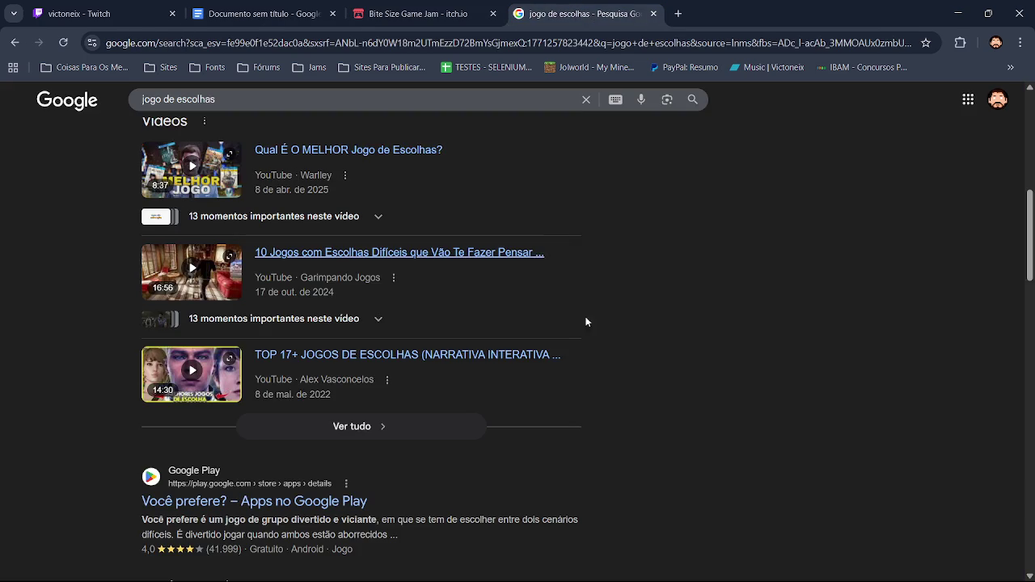
scroll(1029, 315, "down", 4)
left_click_drag(1029, 316, 1024, 364)
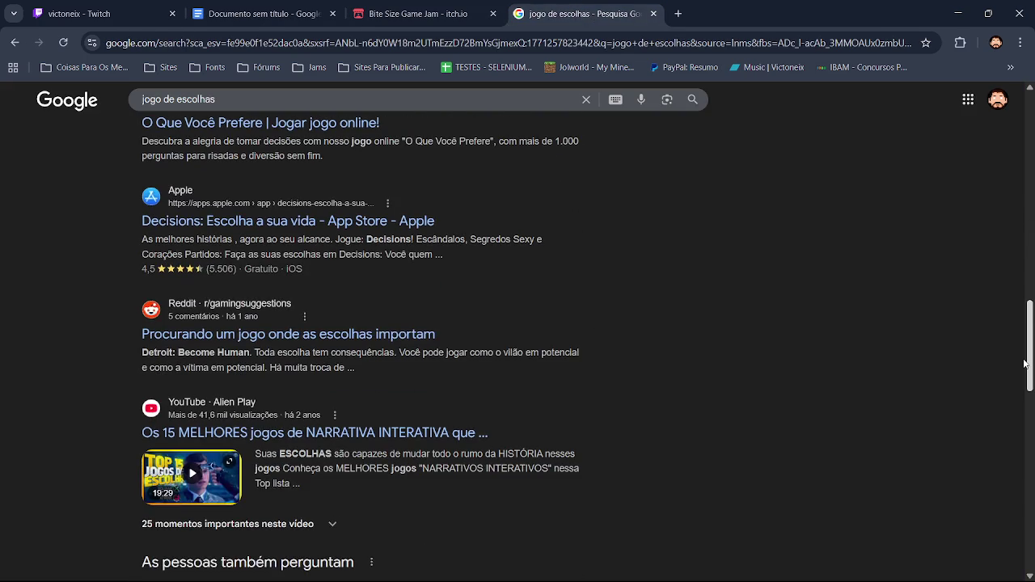
left_click_drag(1025, 364, 1025, 496)
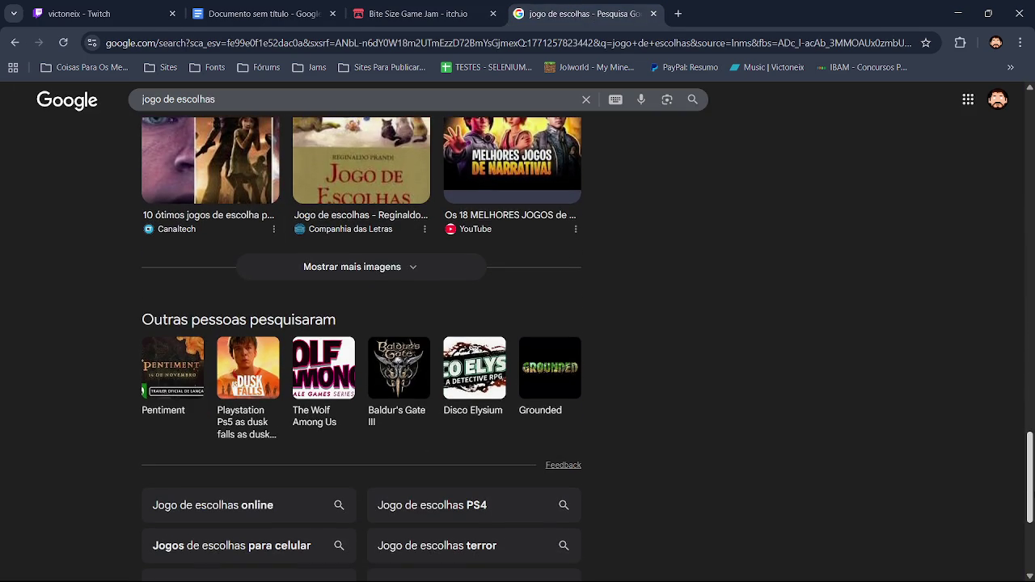
left_click(253, 6)
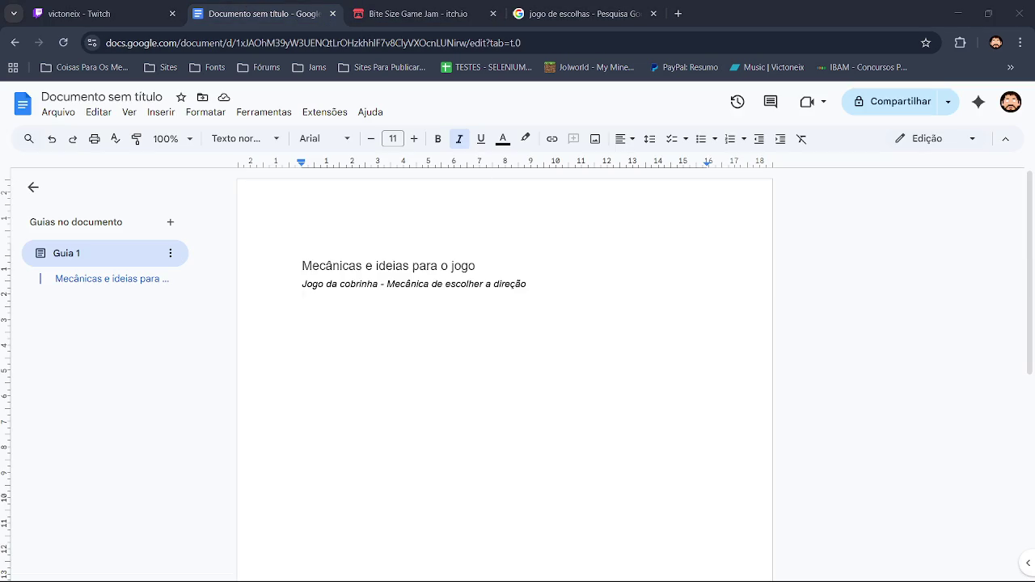
left_click(738, 32)
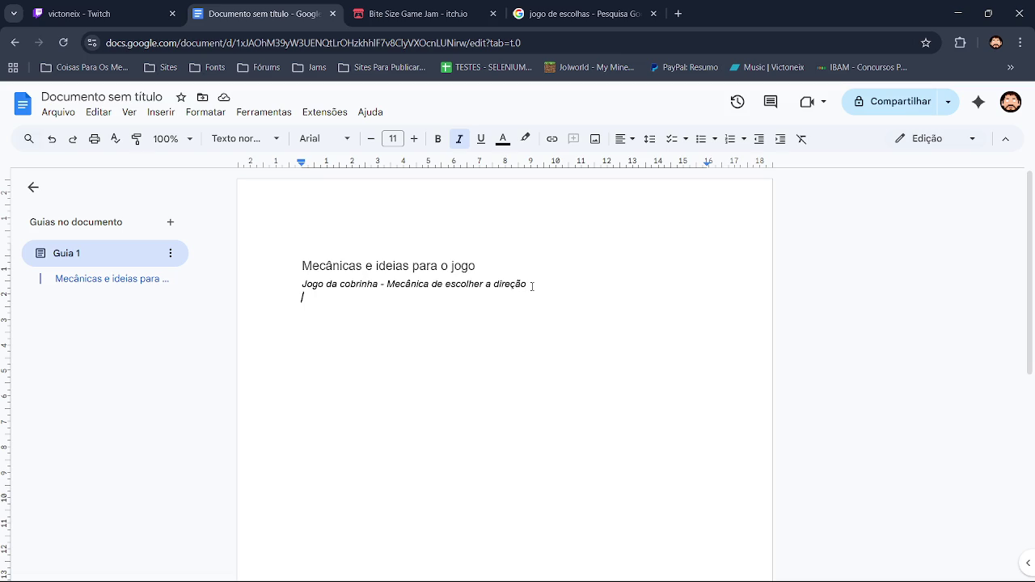
left_click(587, 10)
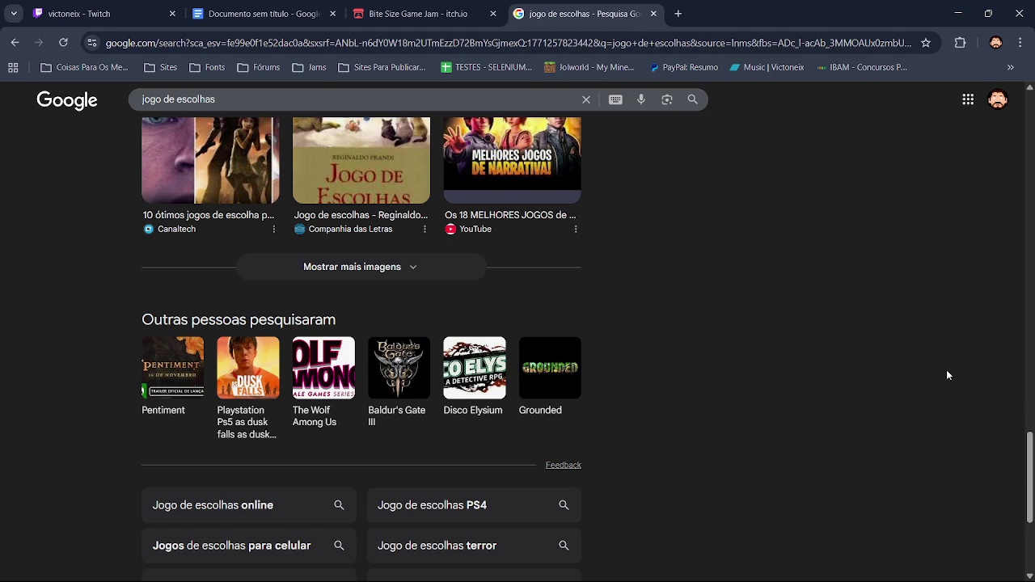
scroll(957, 396, "up", 3)
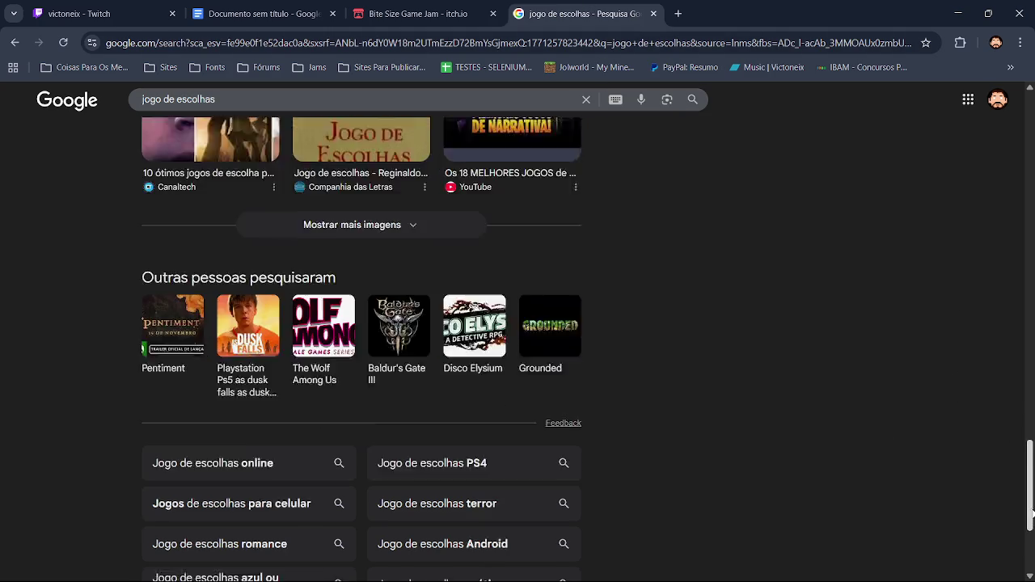
scroll(518, 332, "up", 5)
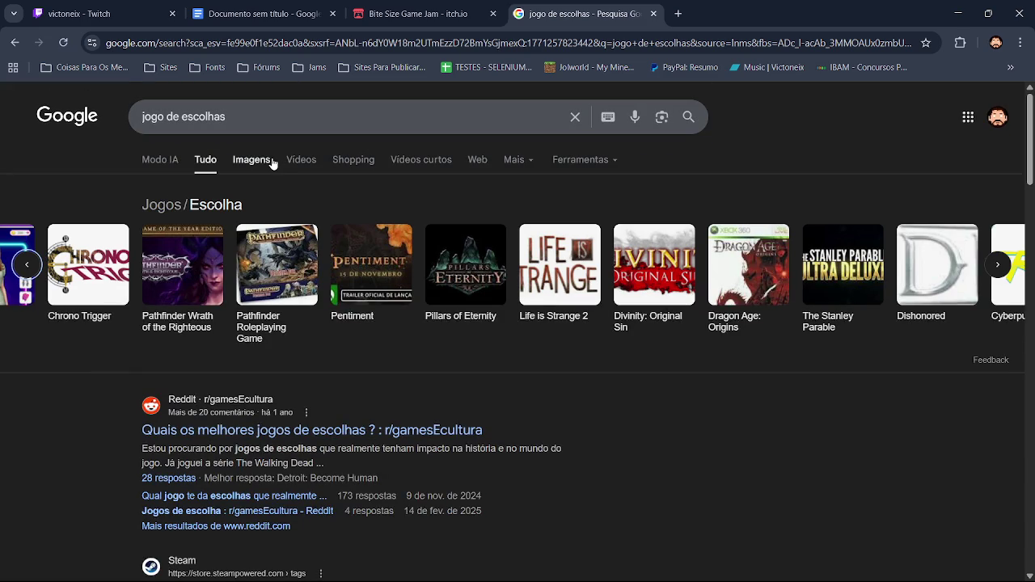
Step: Look up Chrono Trigger, The Quarry, Mass Effect and The Wolf Among Us from the carousel
left_click(101, 283)
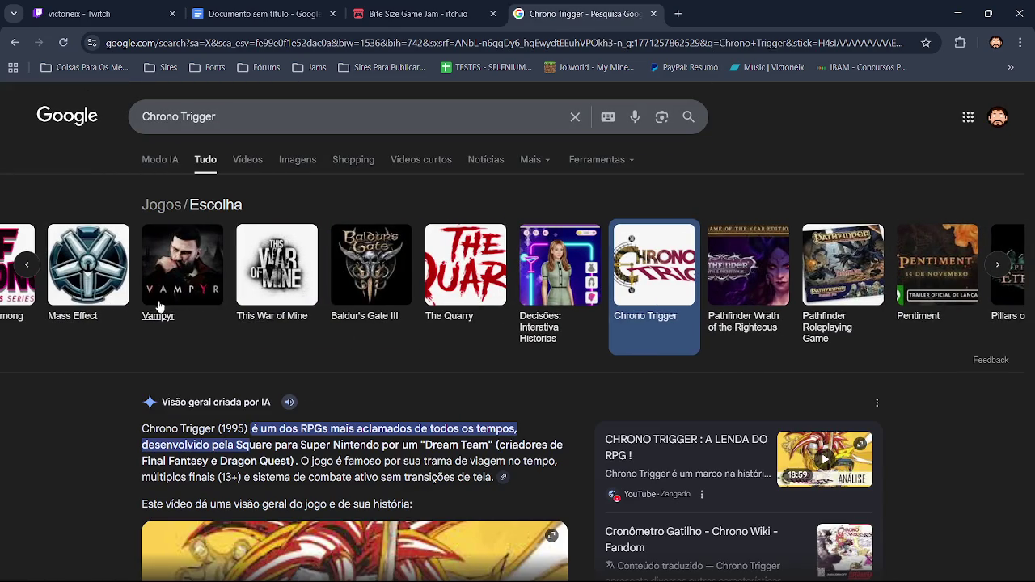
left_click(1033, 193)
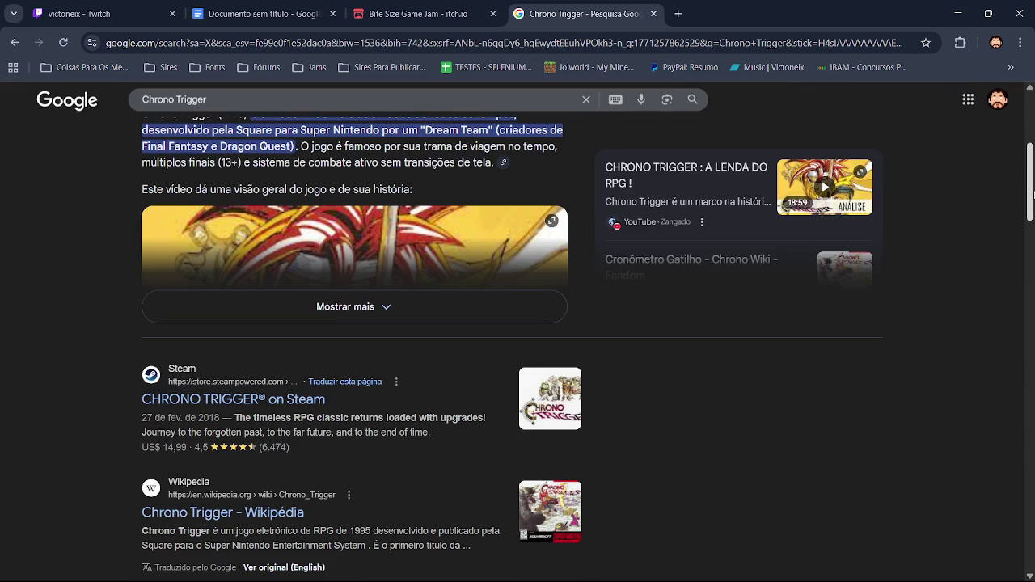
scroll(1033, 192, "up", 4)
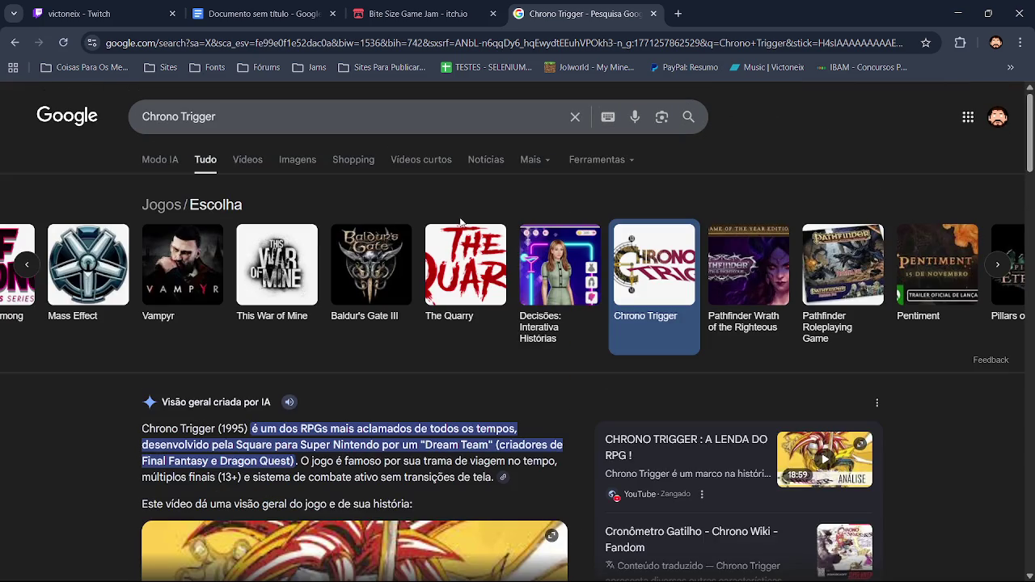
left_click(459, 261)
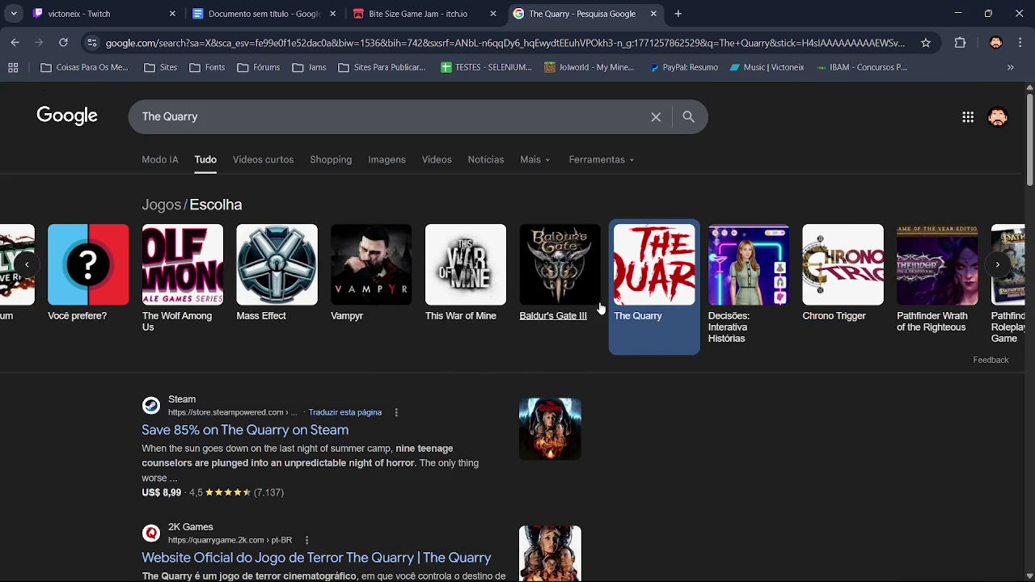
left_click(311, 312)
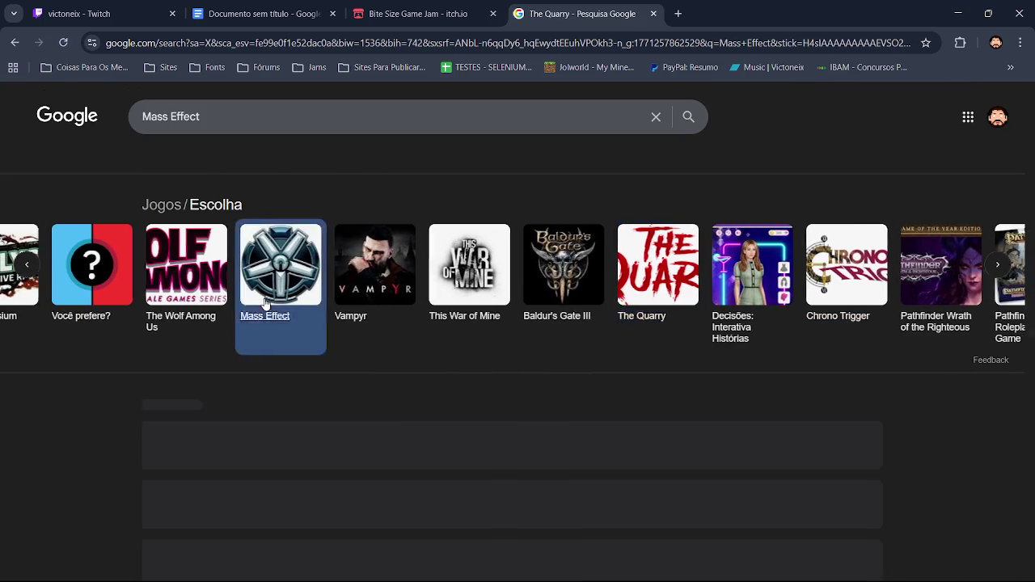
left_click(555, 283)
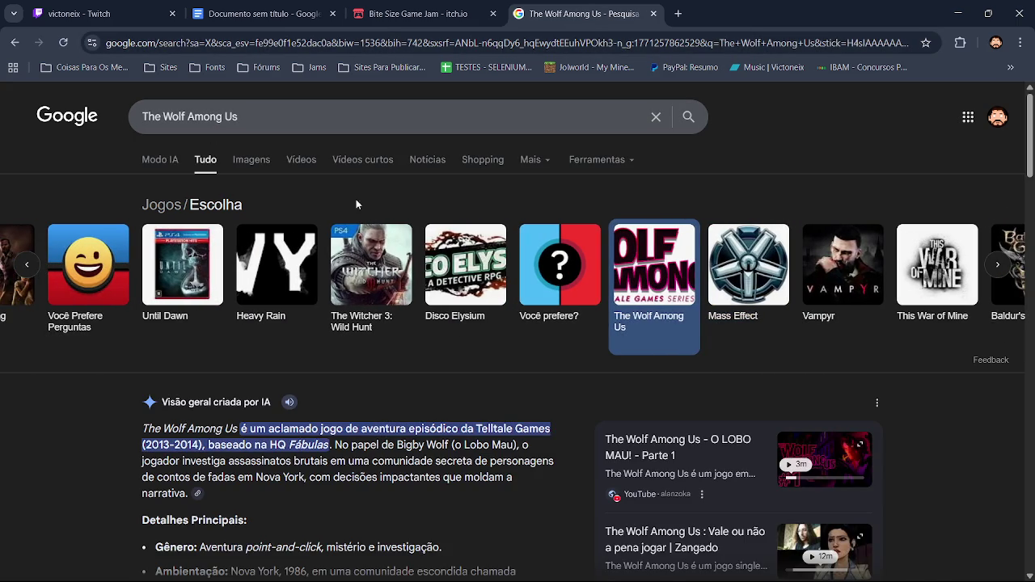
left_click(233, 166)
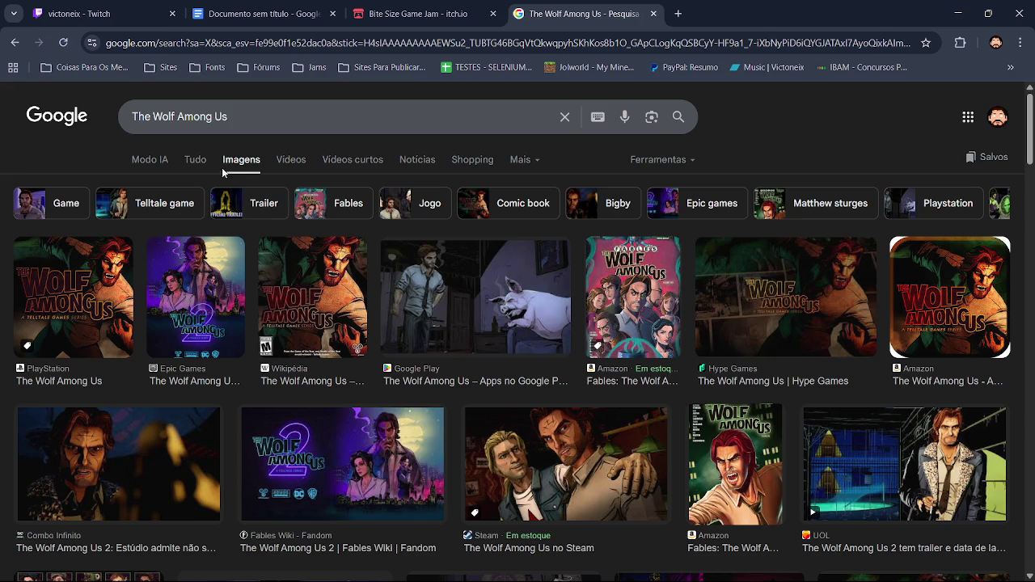
left_click(202, 163)
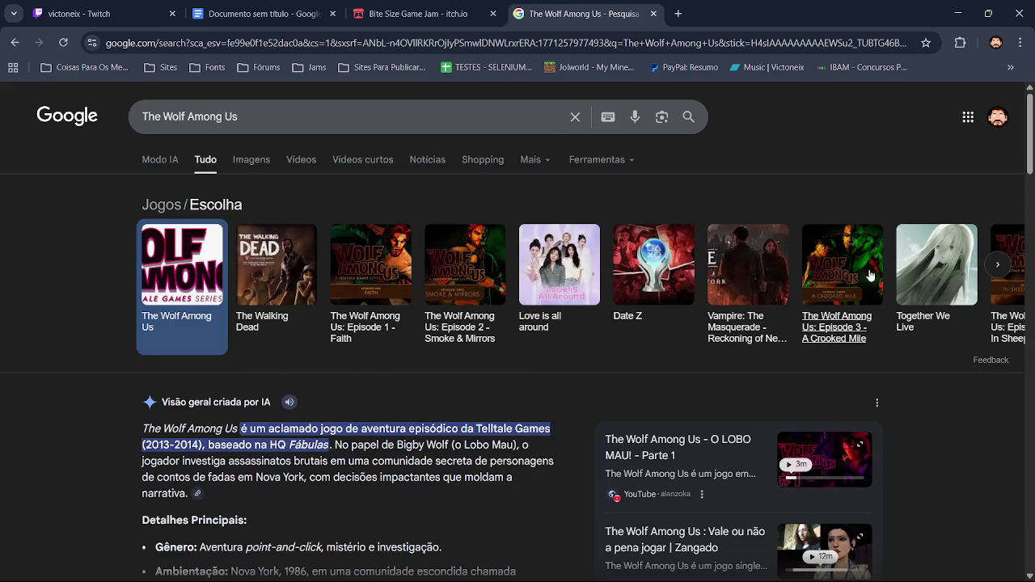
left_click(988, 263)
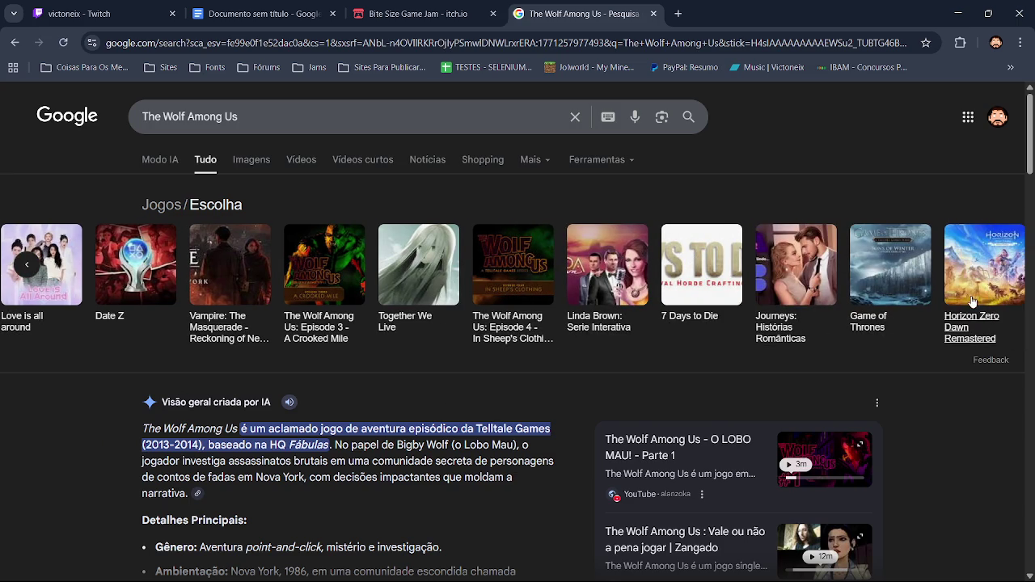
left_click(654, 14)
Step: Return to the design document and start a new line below the italic snake note
key("ctrl+Page_Up")
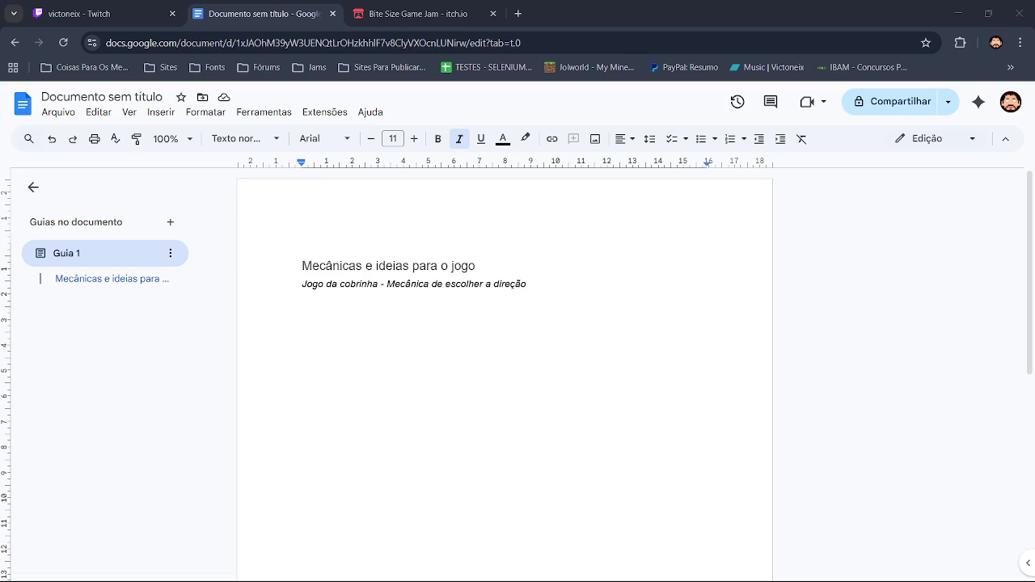
key("alt+Tab")
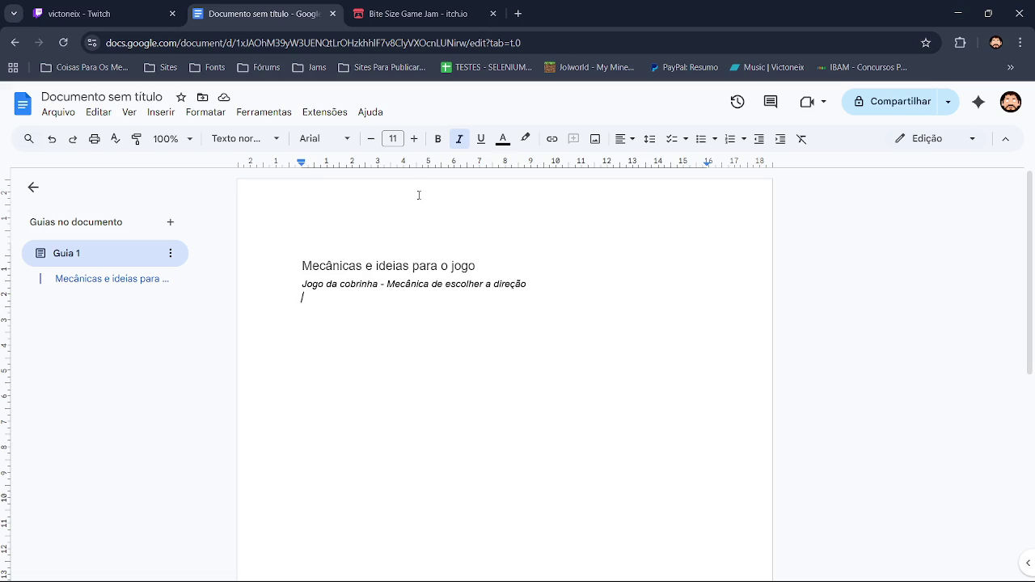
left_click(461, 14)
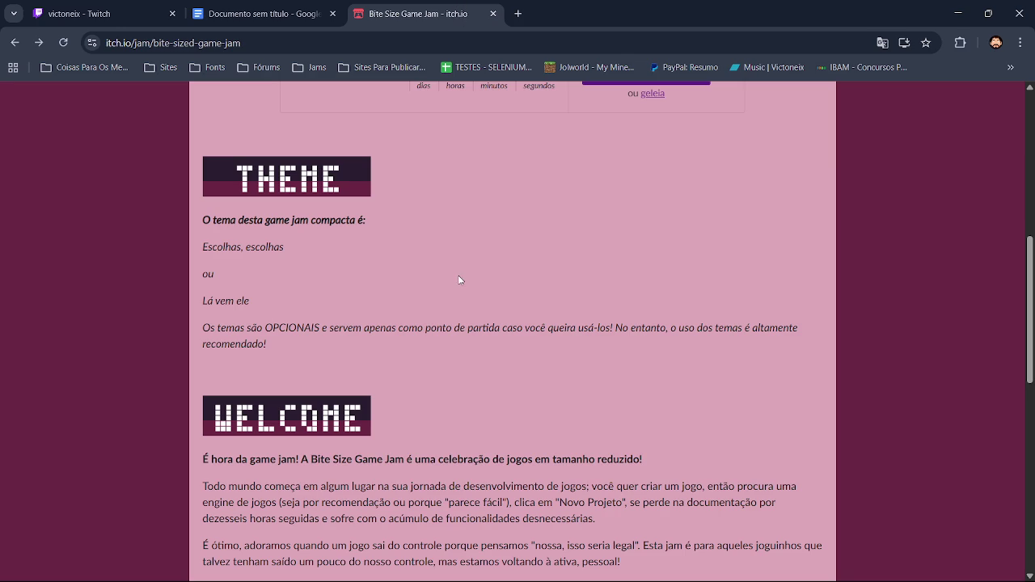
scroll(1030, 300, "up", 2)
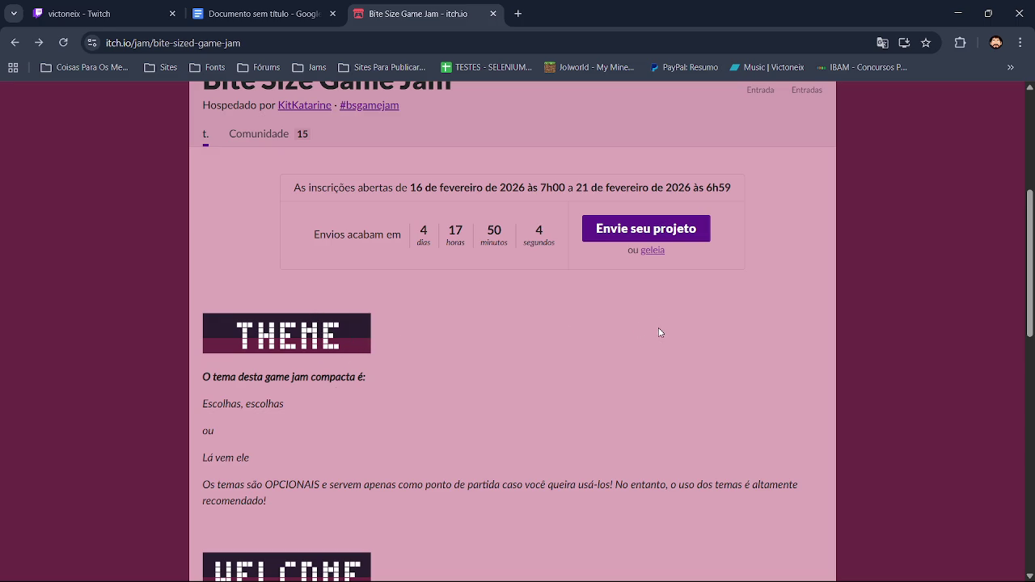
left_click_drag(1025, 279, 1033, 171)
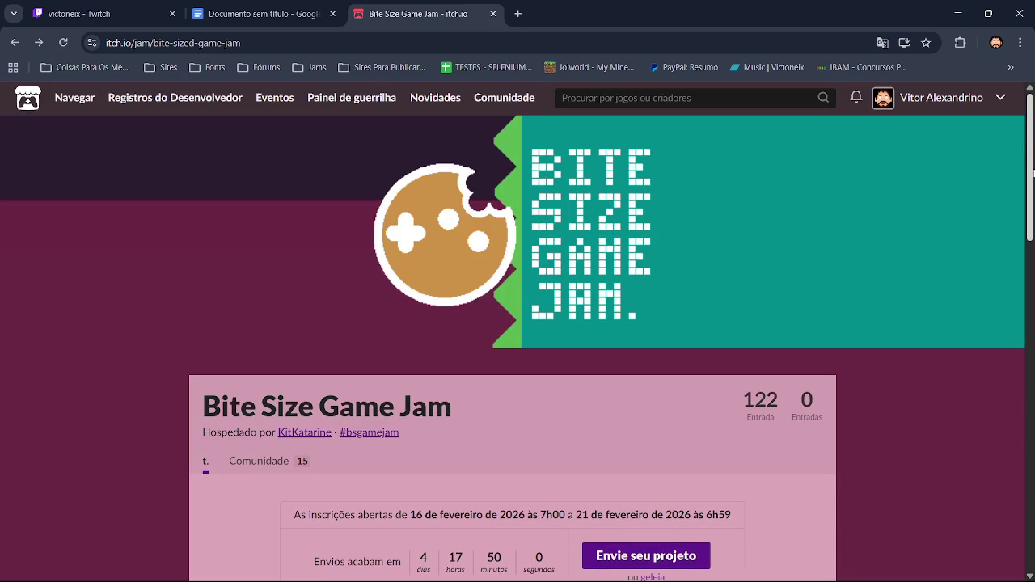
scroll(1033, 171, "down", 2)
scroll(889, 293, "down", 1)
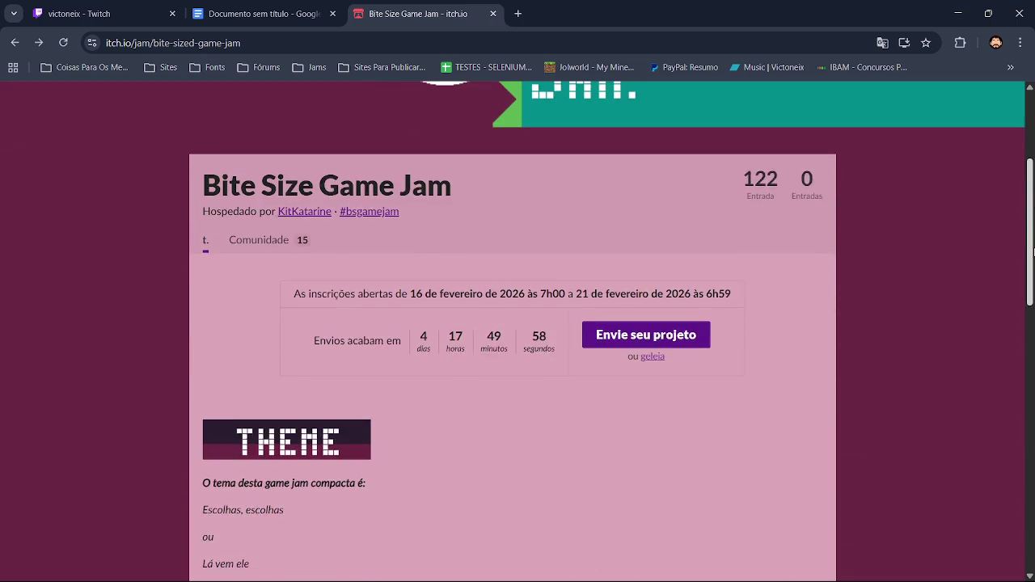
scroll(889, 294, "up", 2)
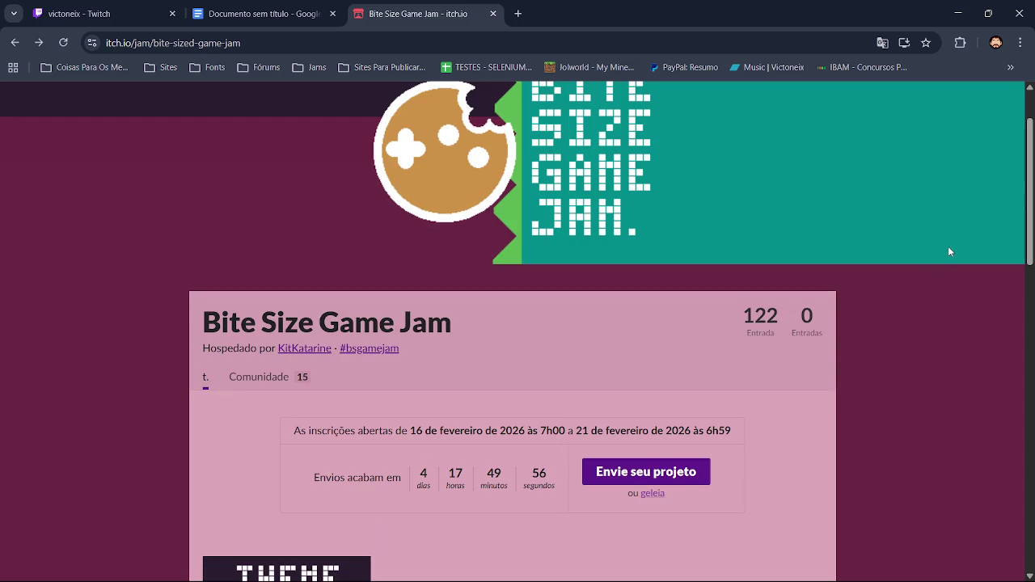
scroll(1030, 186, "up", 1)
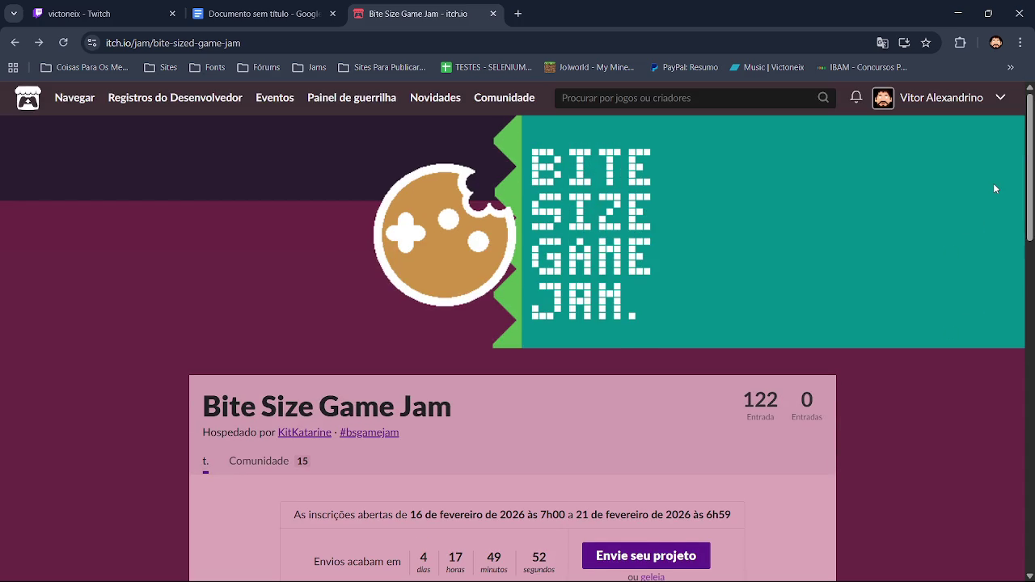
scroll(1011, 168, "down", 4)
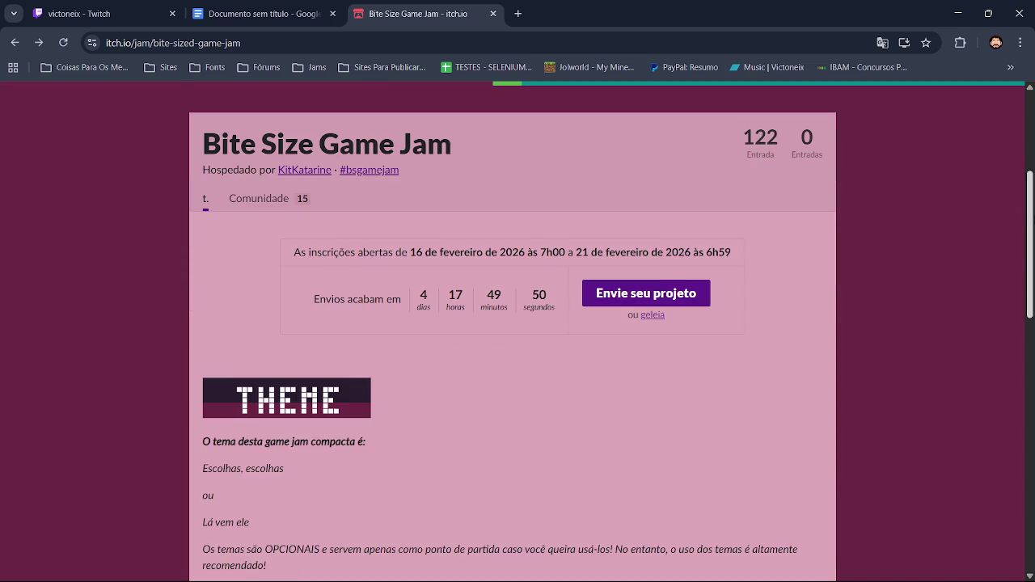
scroll(816, 275, "down", 1)
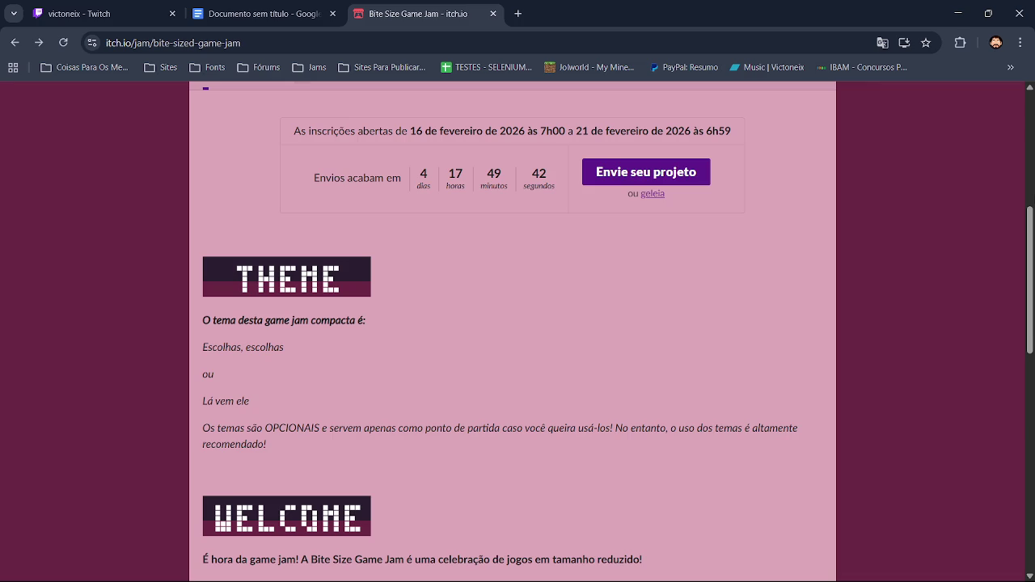
scroll(1019, 311, "down", 3)
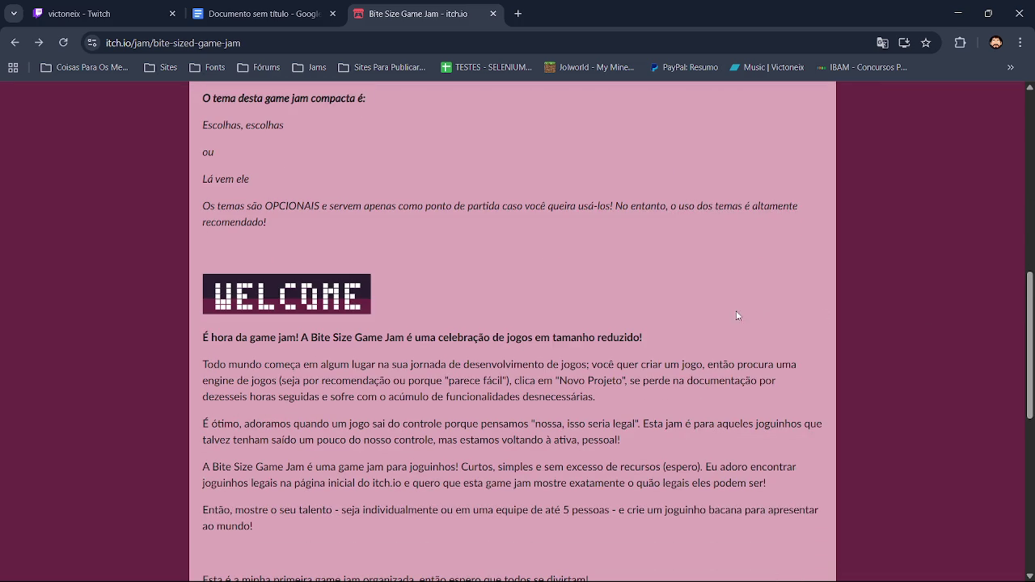
left_click(259, 10)
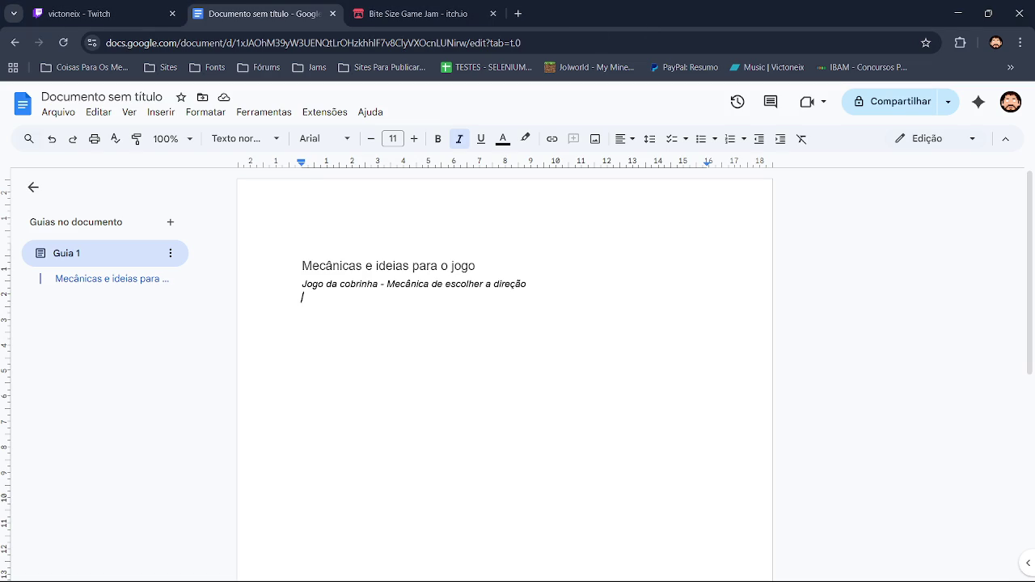
key("ctrl+t")
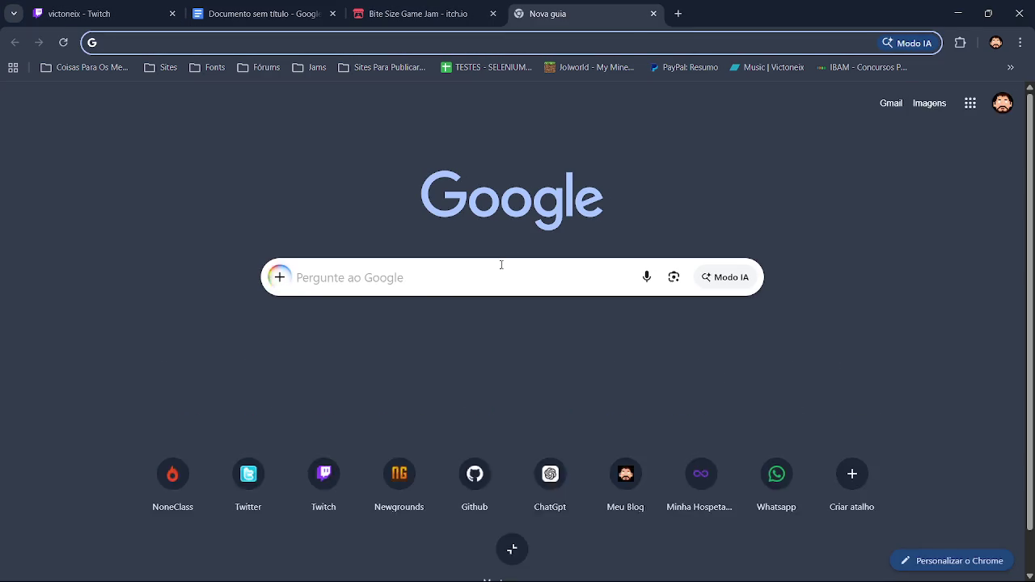
Step: Run a Google search for 'Mobile games'
left_click(501, 264)
type("Mass Effect")
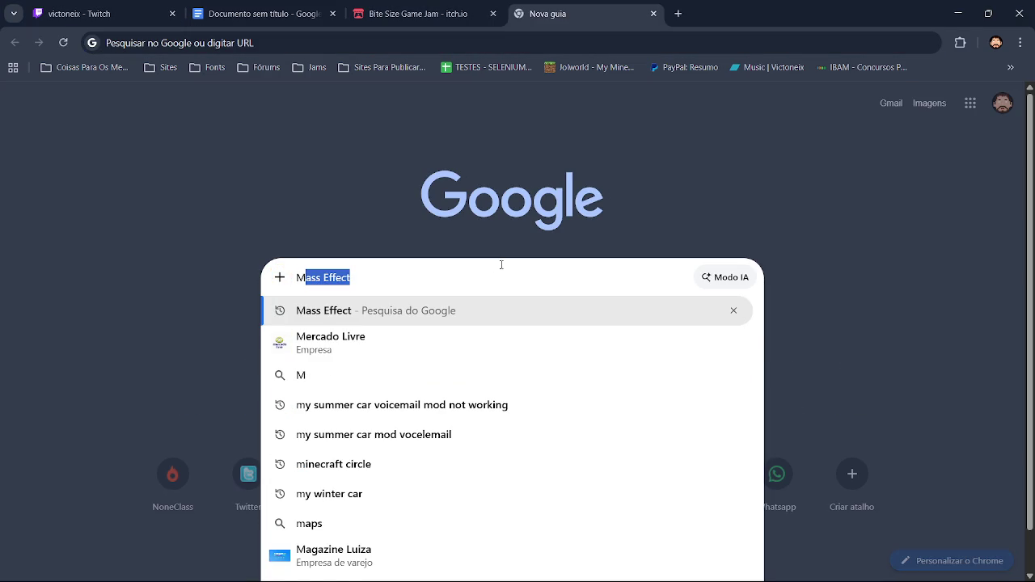
type("obil")
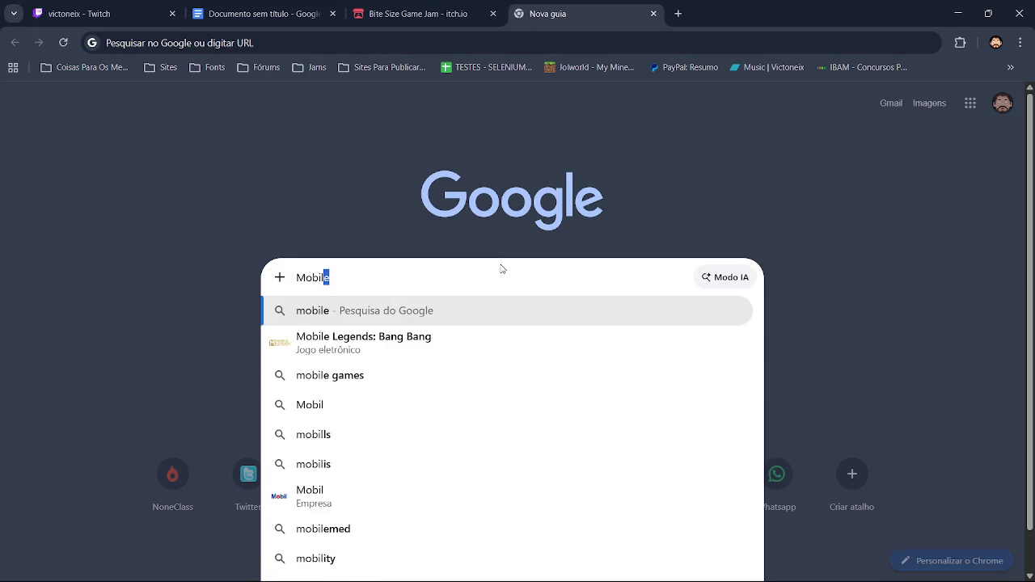
type("e games")
key("Return")
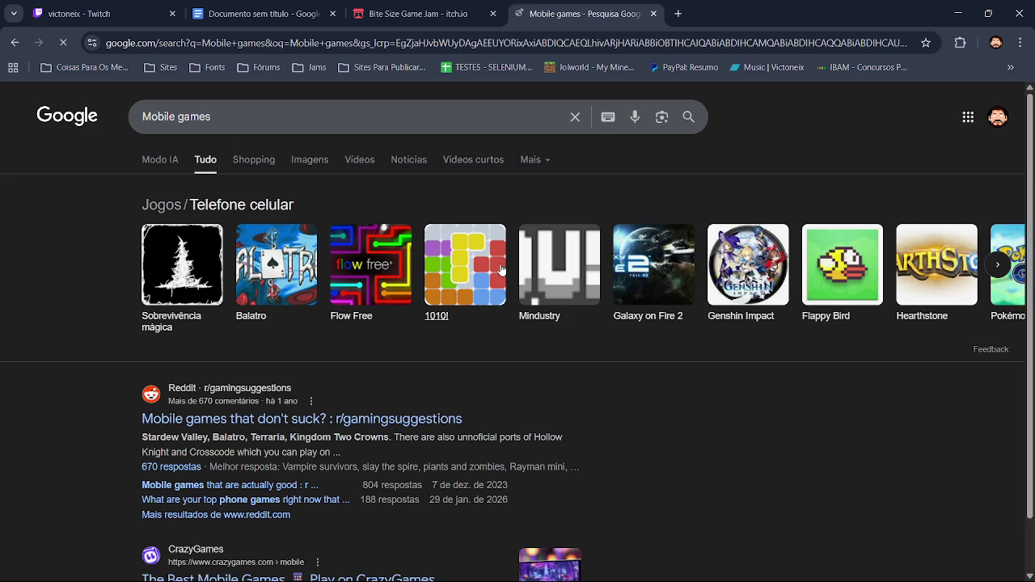
Step: Look up Mindustry from the games carousel and expand its AI overview
left_click(564, 301)
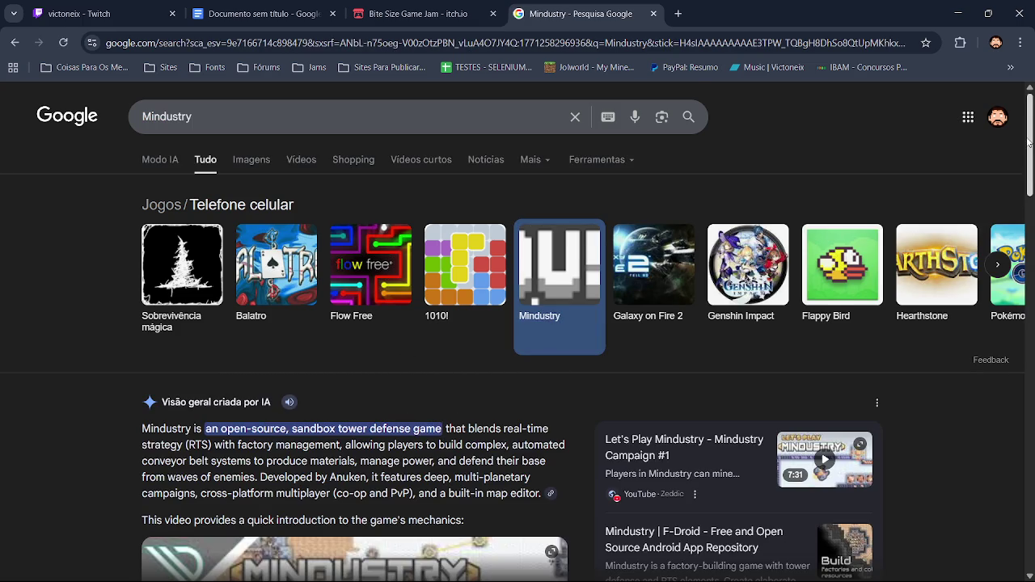
scroll(776, 382, "down", 2)
left_click(527, 513)
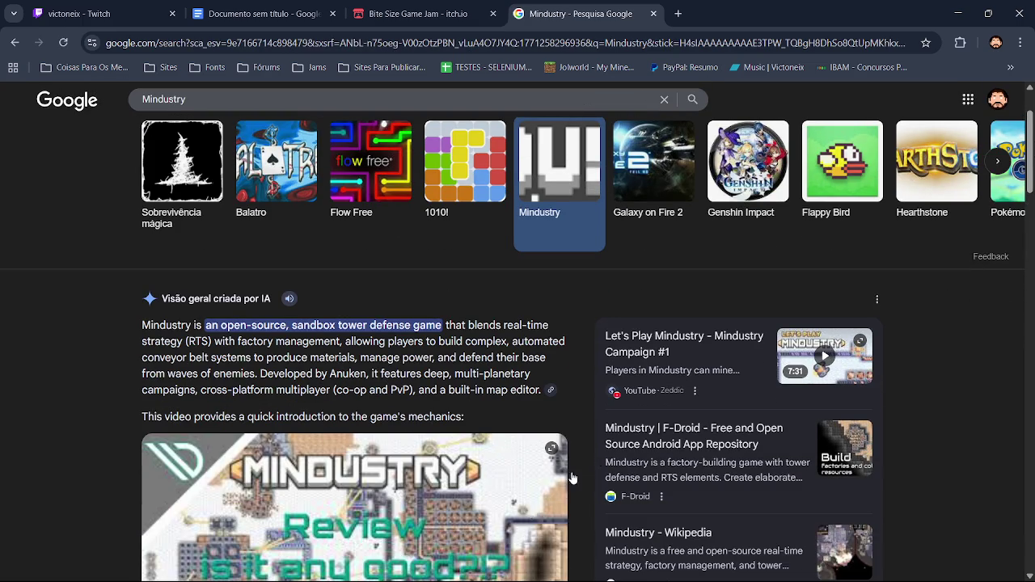
scroll(921, 249, "up", 2)
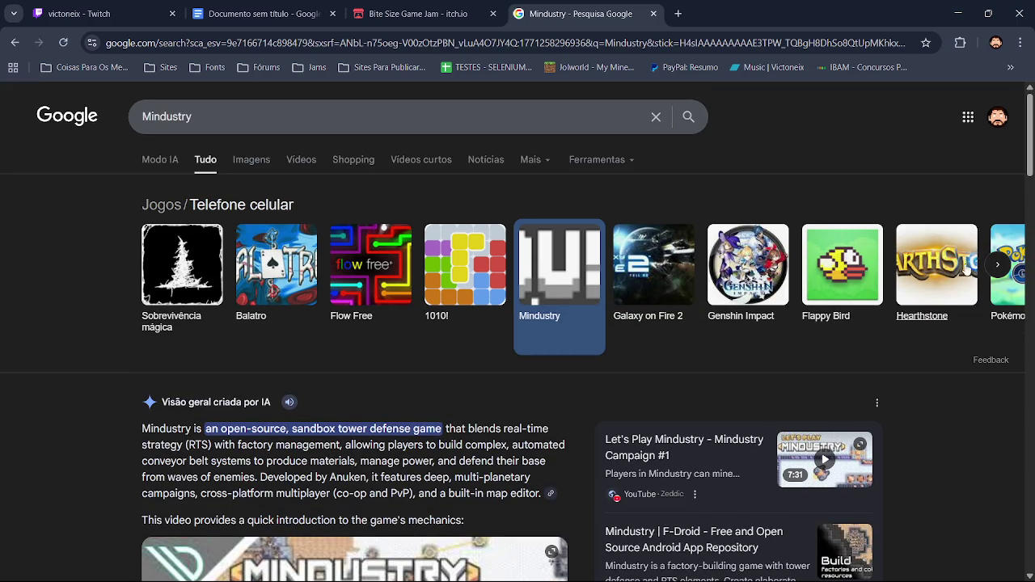
Step: Look up DATA WING from the carousel, view its images, then go back
left_click(997, 267)
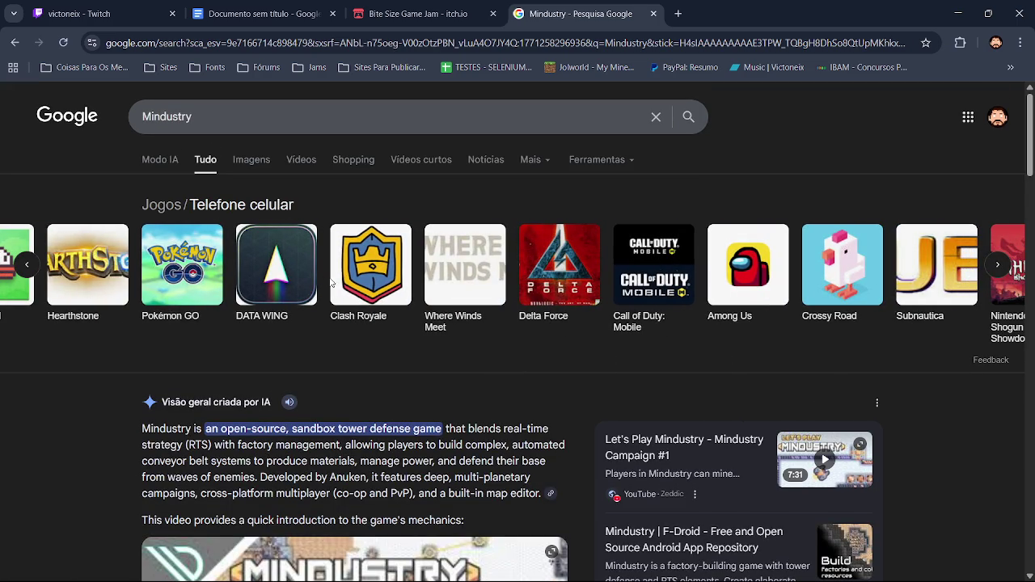
left_click(293, 265)
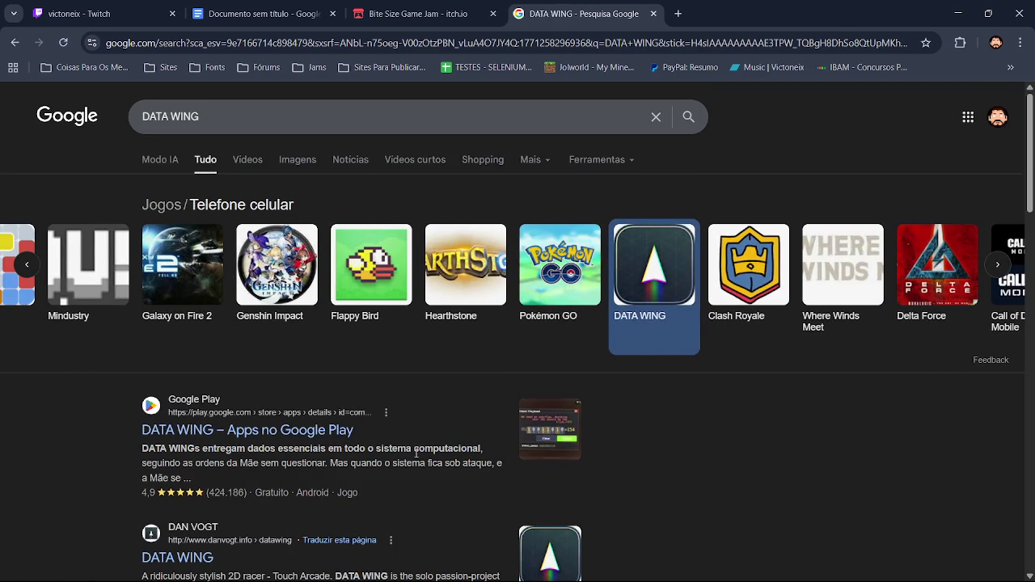
left_click(293, 161)
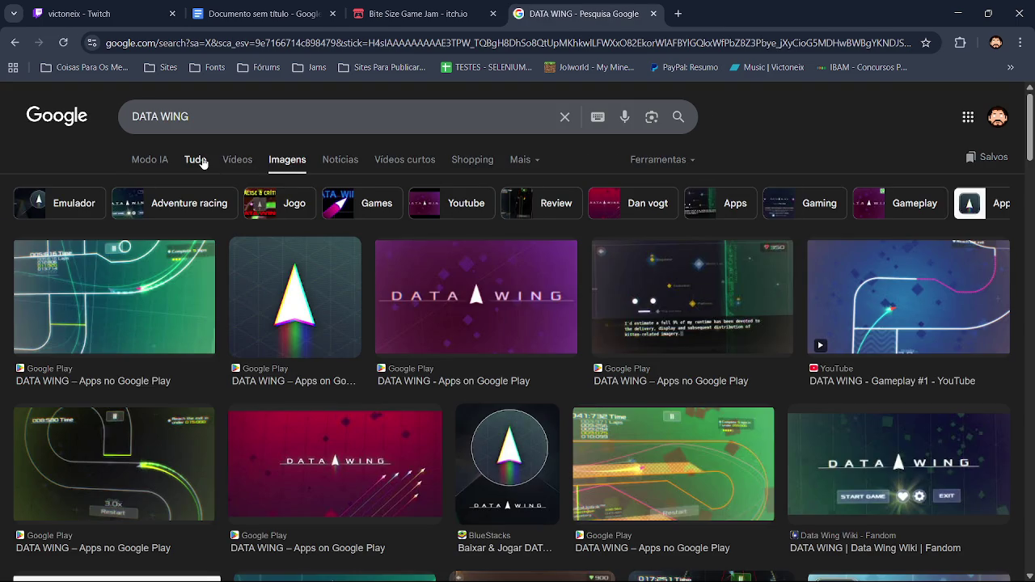
left_click(203, 161)
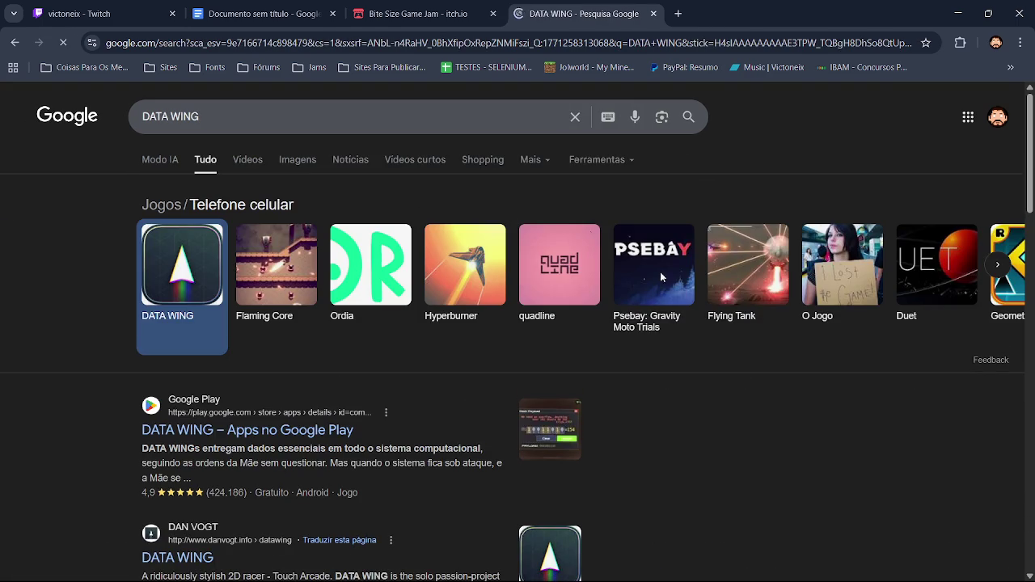
left_click(15, 42)
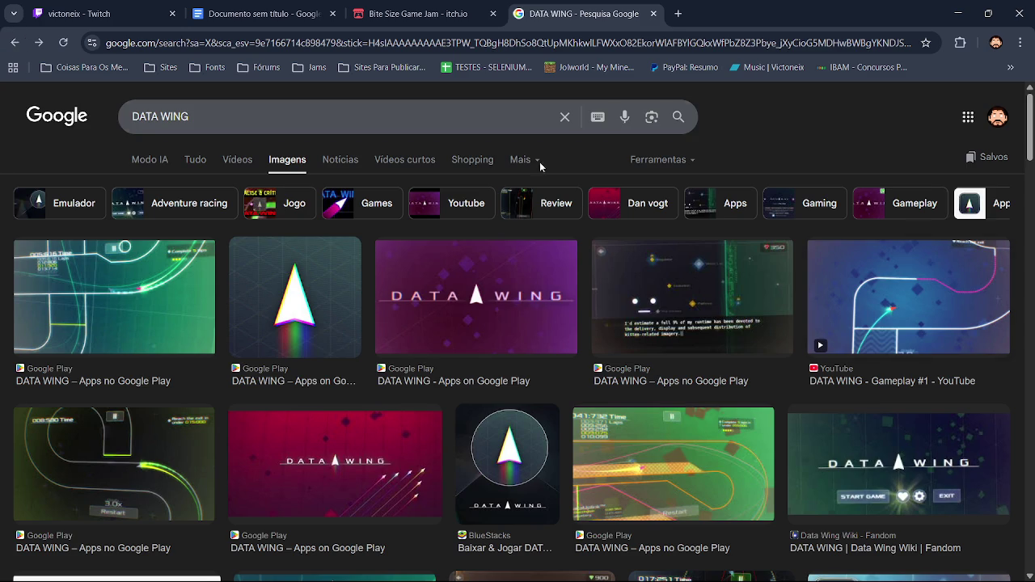
left_click(9, 42)
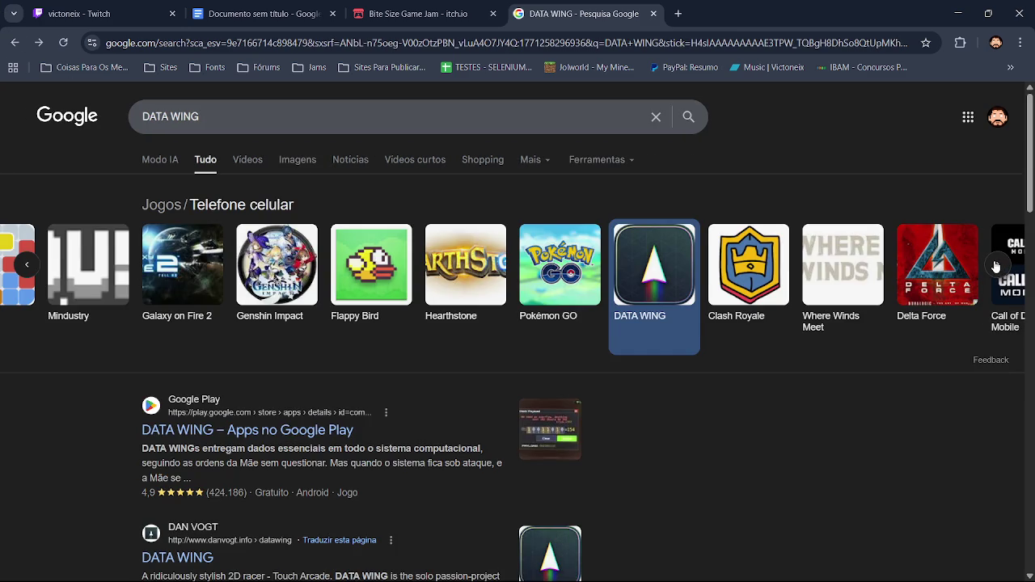
Step: Page through the carousel and look up TOEM: A Photo Adventure and its images
left_click(997, 265)
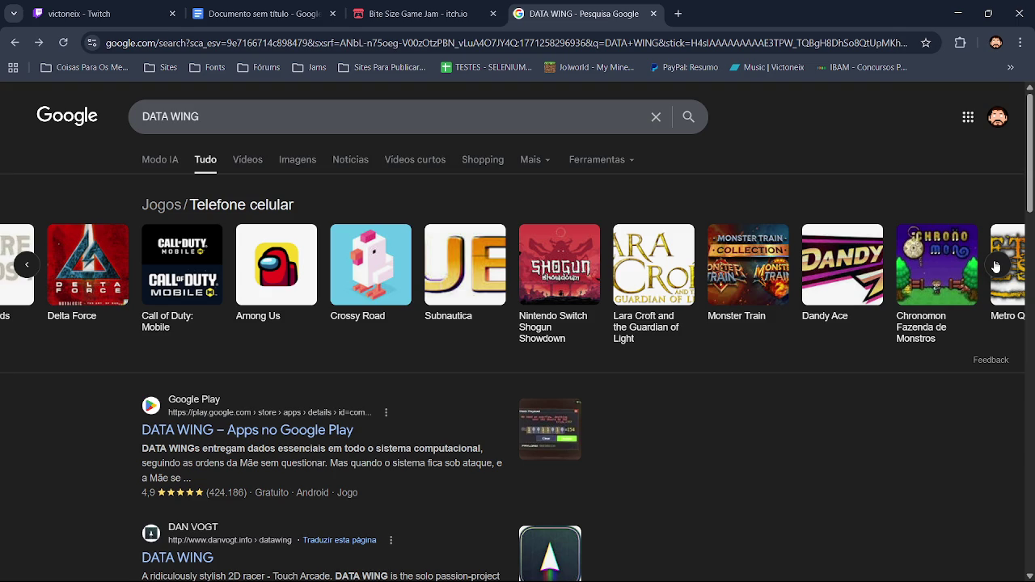
left_click(994, 267)
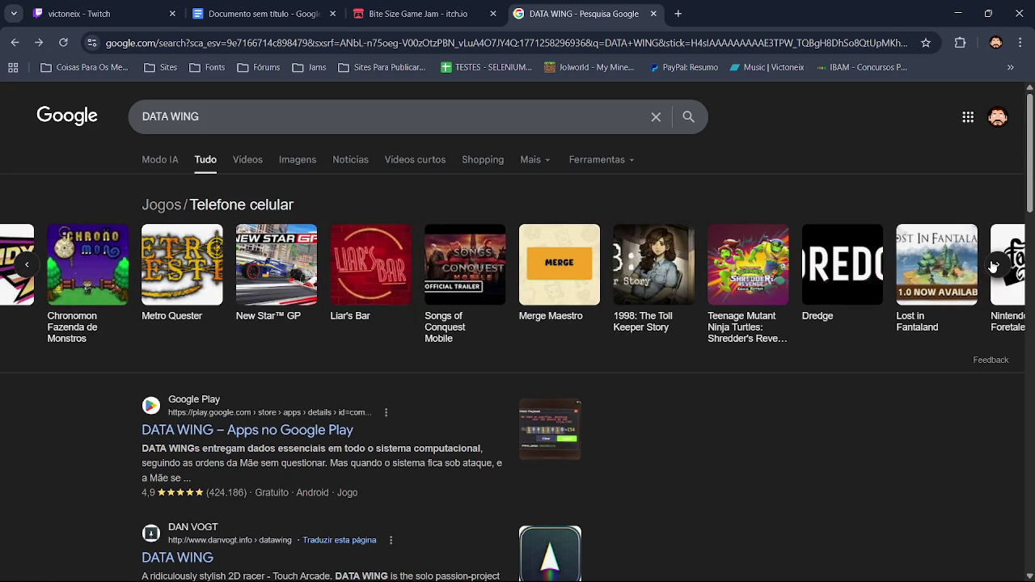
left_click(994, 267)
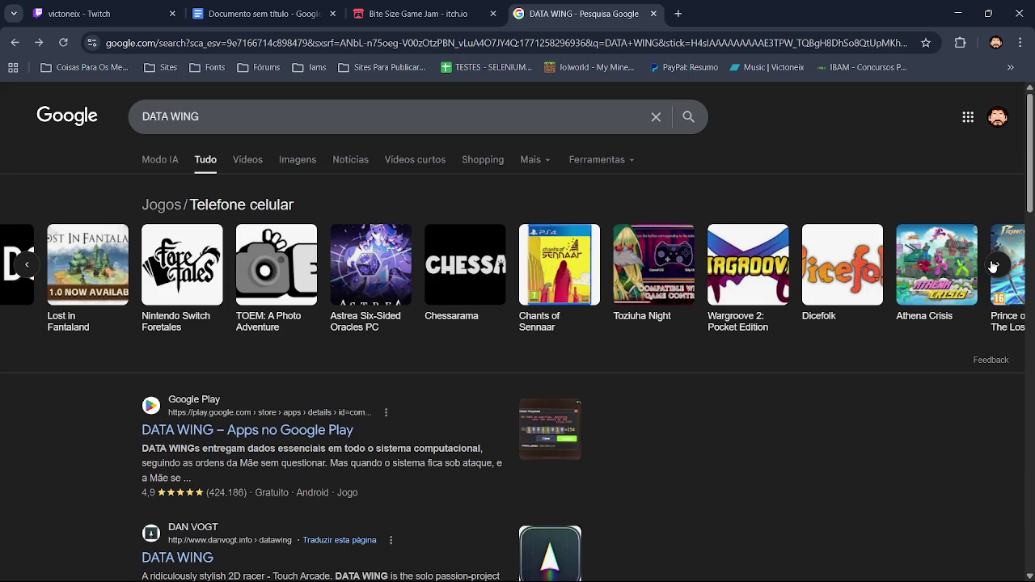
left_click(267, 258)
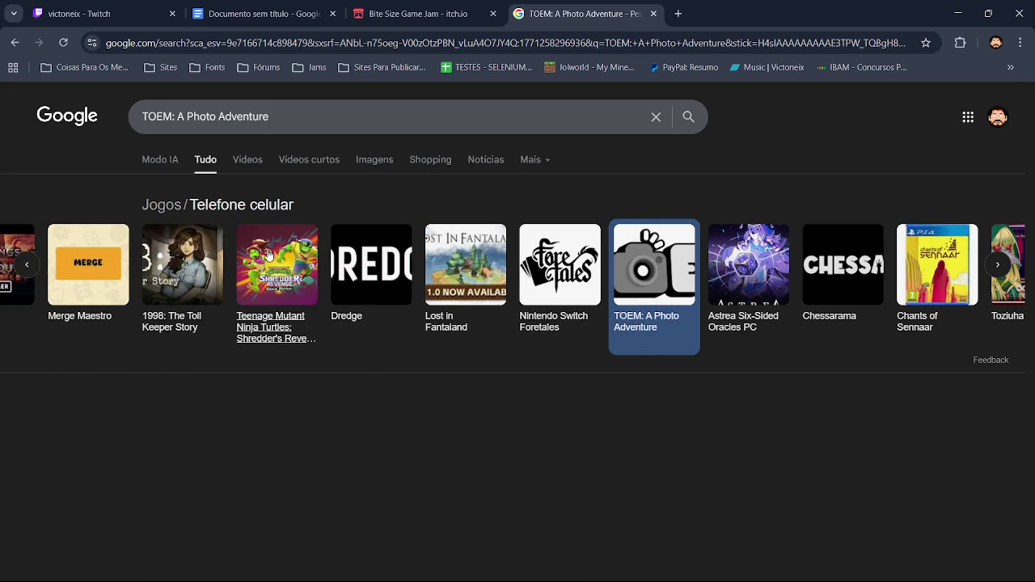
left_click(374, 161)
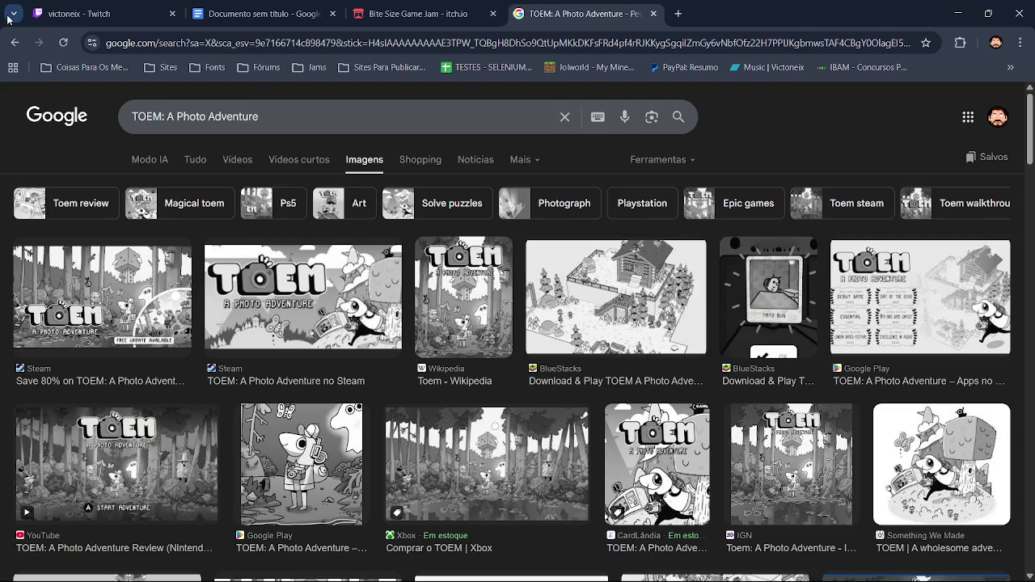
left_click(14, 40)
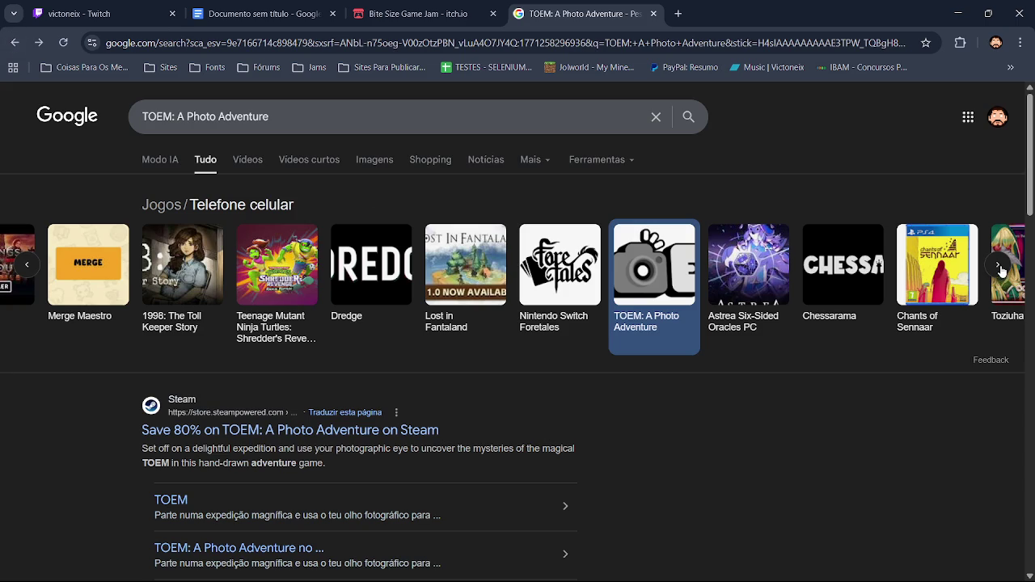
Step: Go back to the 'Mobile games' search and show its image results
left_click(1000, 267)
left_click(999, 267)
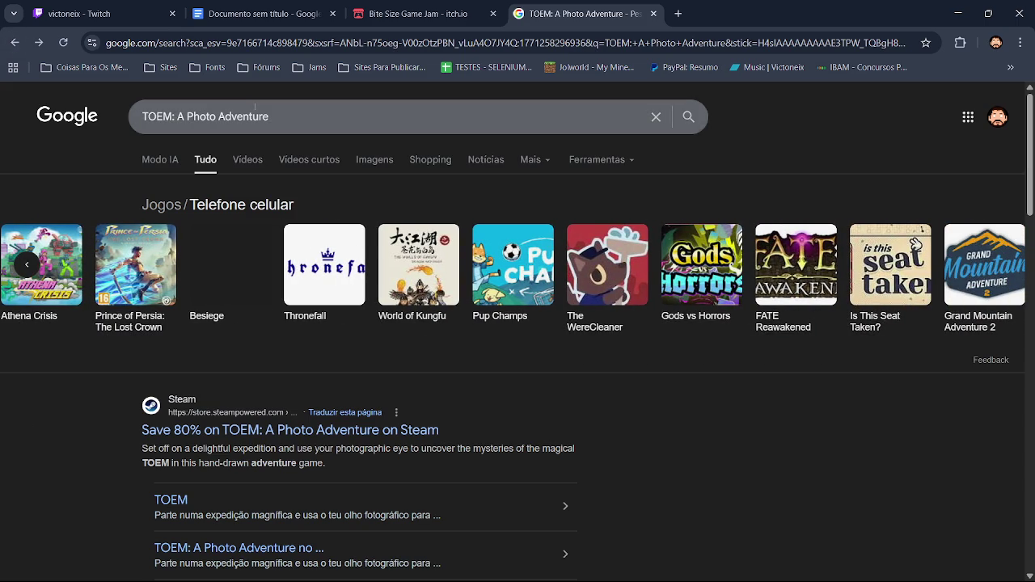
left_click(13, 41)
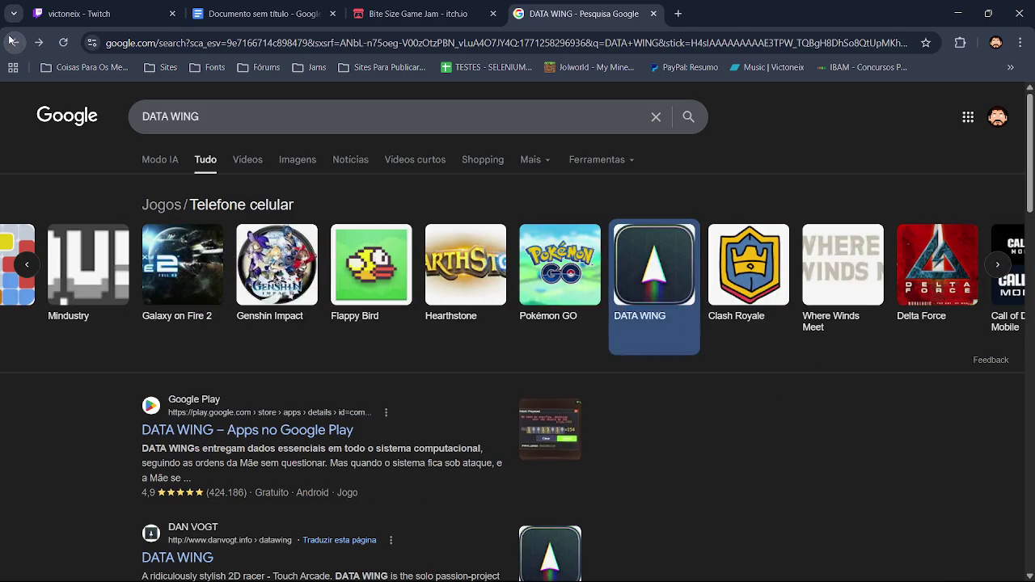
left_click(13, 41)
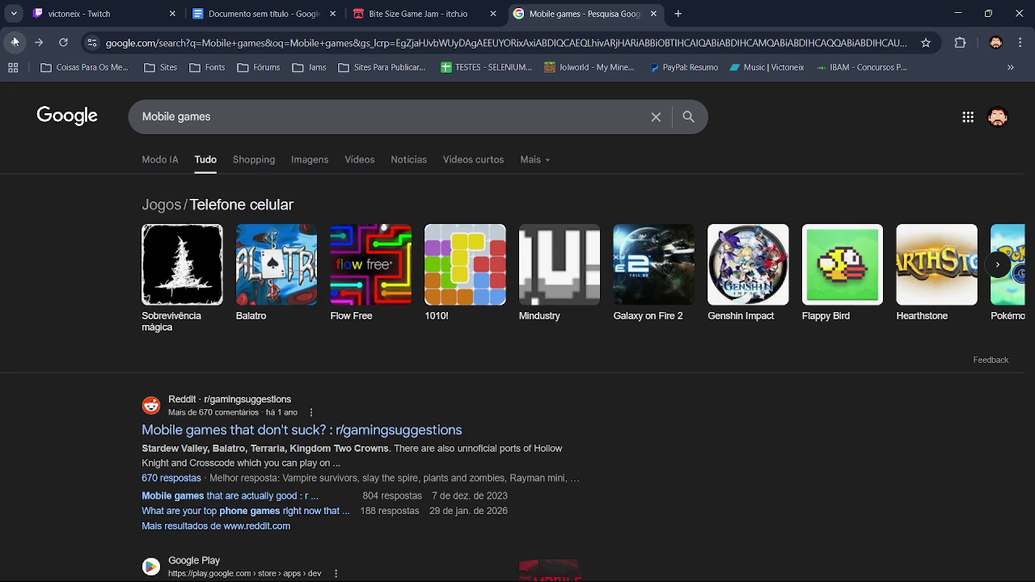
left_click(316, 159)
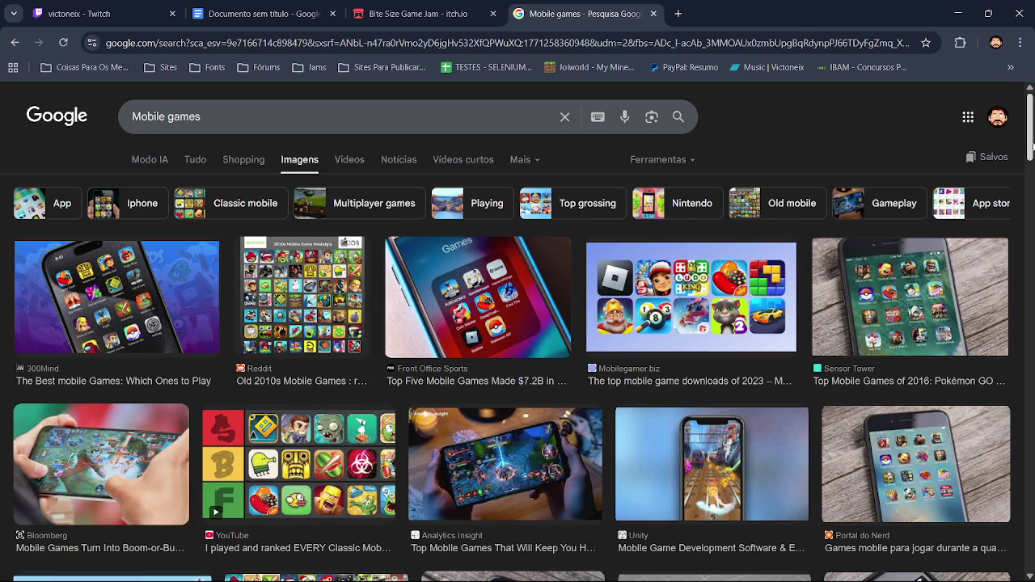
Step: Scroll through the 'Mobile games' image results
scroll(1030, 165, "down", 1)
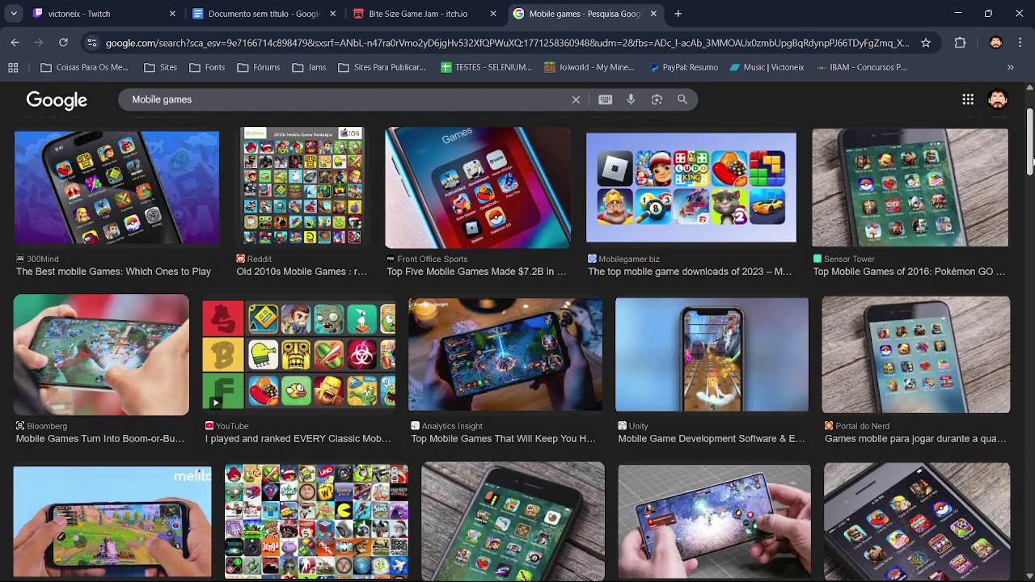
scroll(1030, 164, "down", 3)
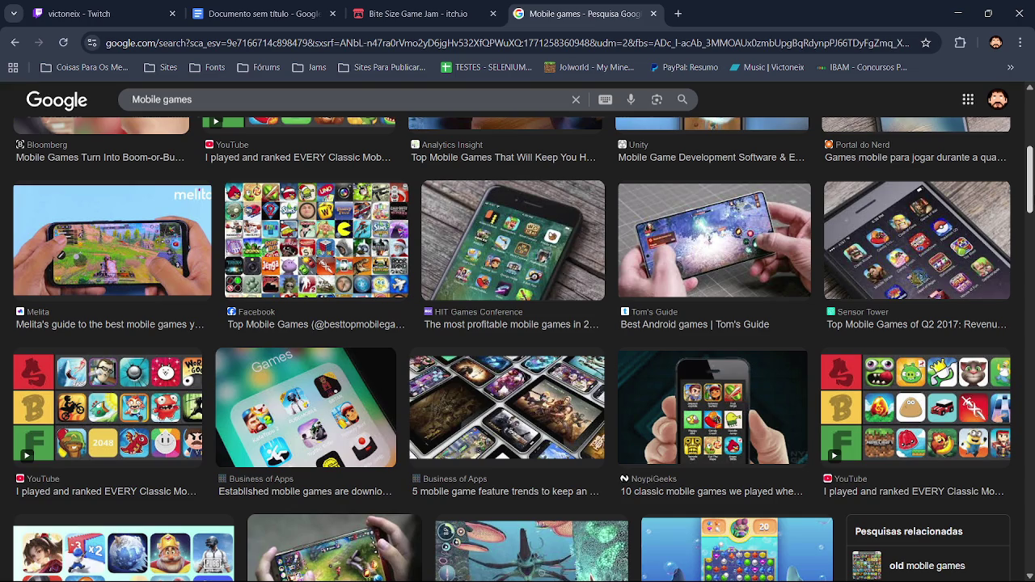
left_click_drag(1030, 165, 1029, 302)
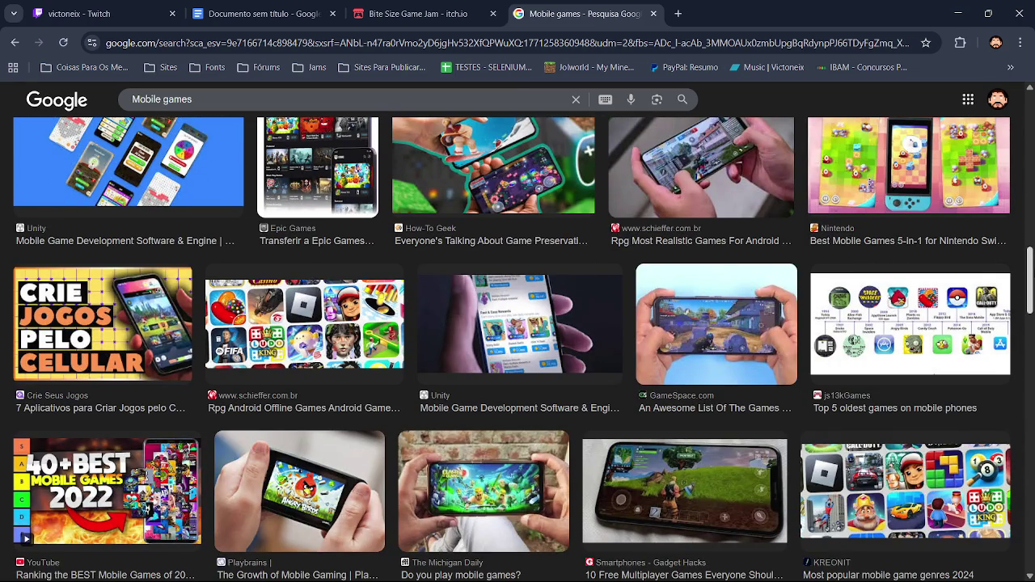
left_click_drag(1029, 302, 1030, 421)
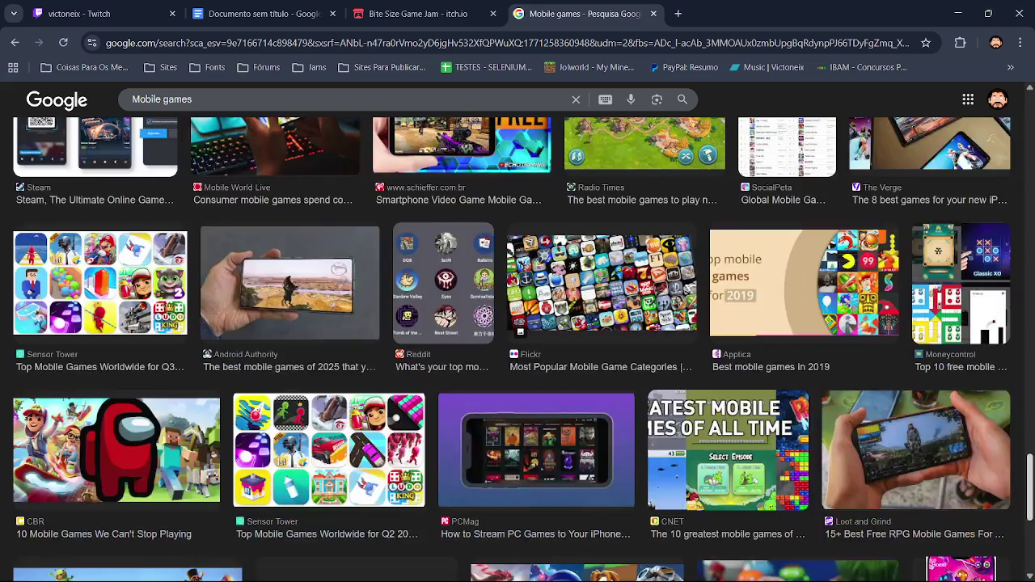
left_click_drag(1030, 421, 1030, 431)
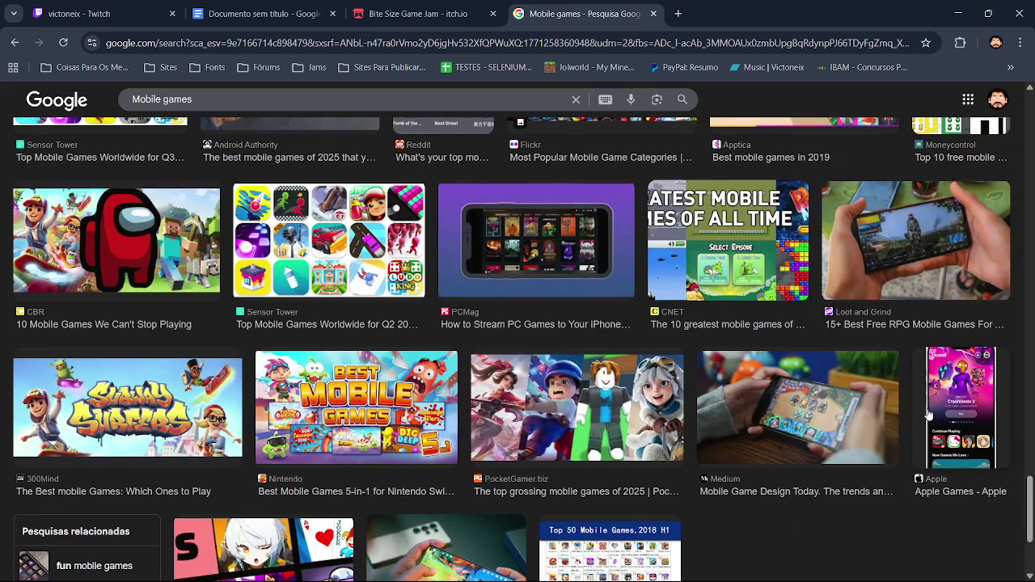
left_click_drag(1026, 317, 1029, 357)
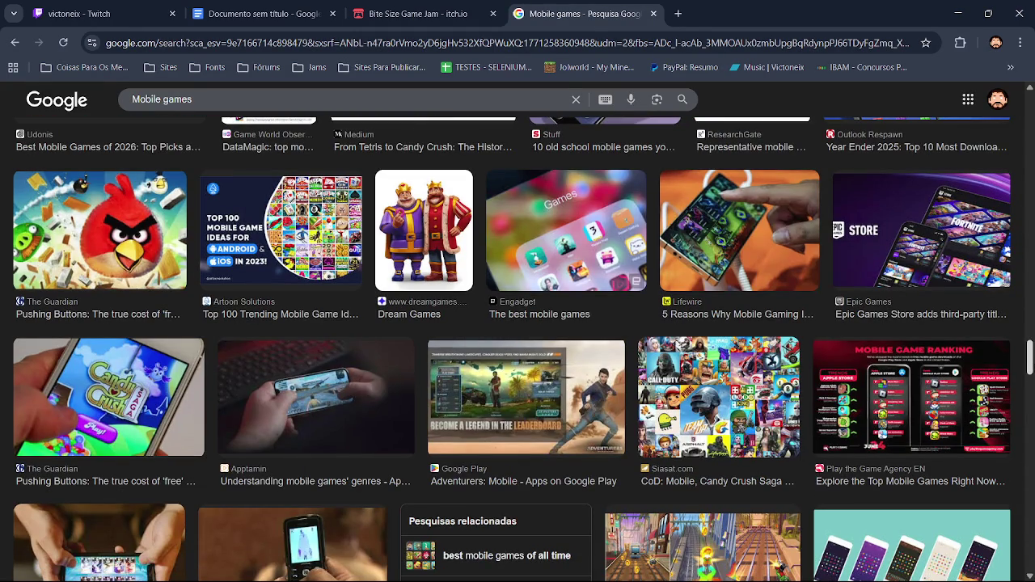
left_click_drag(1030, 356, 1031, 508)
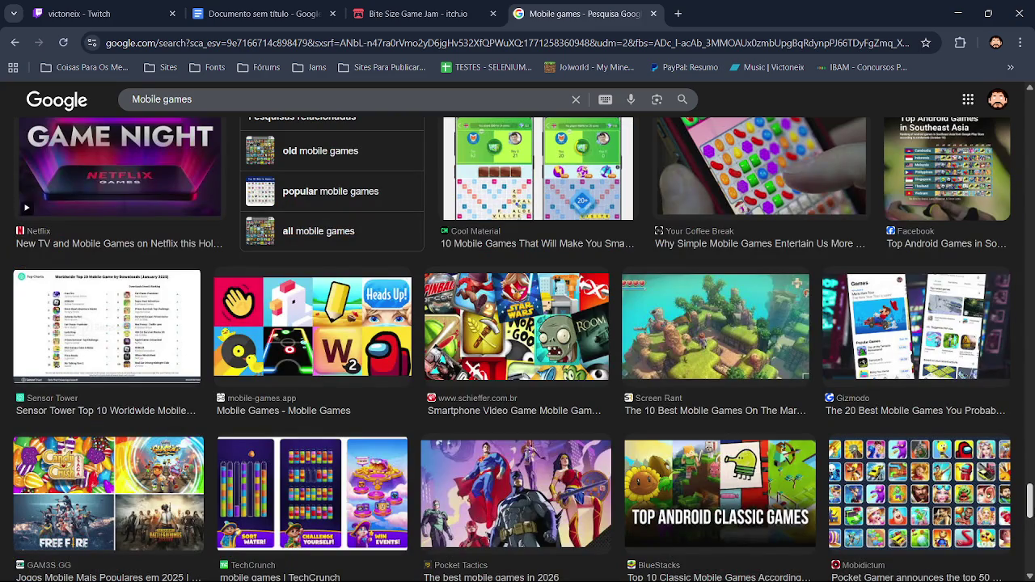
mouse_move(1030, 498)
left_mouse_down()
mouse_move(1030, 534)
mouse_move(1030, 228)
left_mouse_up()
Step: Return to all 'Mobile games' results, then place the cursor on the document's empty line
left_click(198, 166)
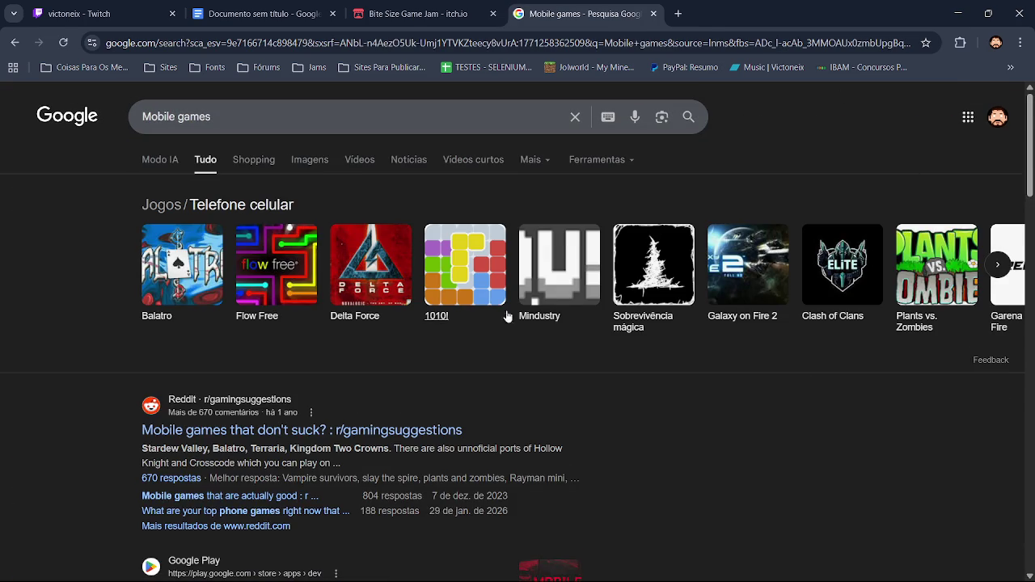
left_click_drag(1029, 145, 1029, 267)
scroll(518, 348, "down", 3)
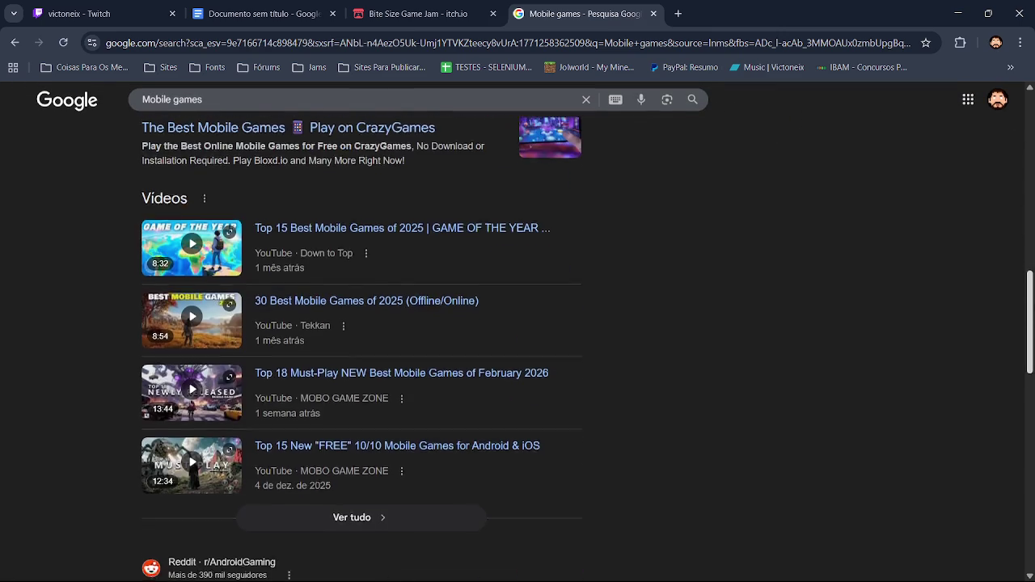
scroll(518, 348, "down", 4)
scroll(517, 348, "down", 3)
scroll(517, 348, "up", 10)
scroll(518, 347, "up", 5)
left_click(258, 13)
left_click(397, 299)
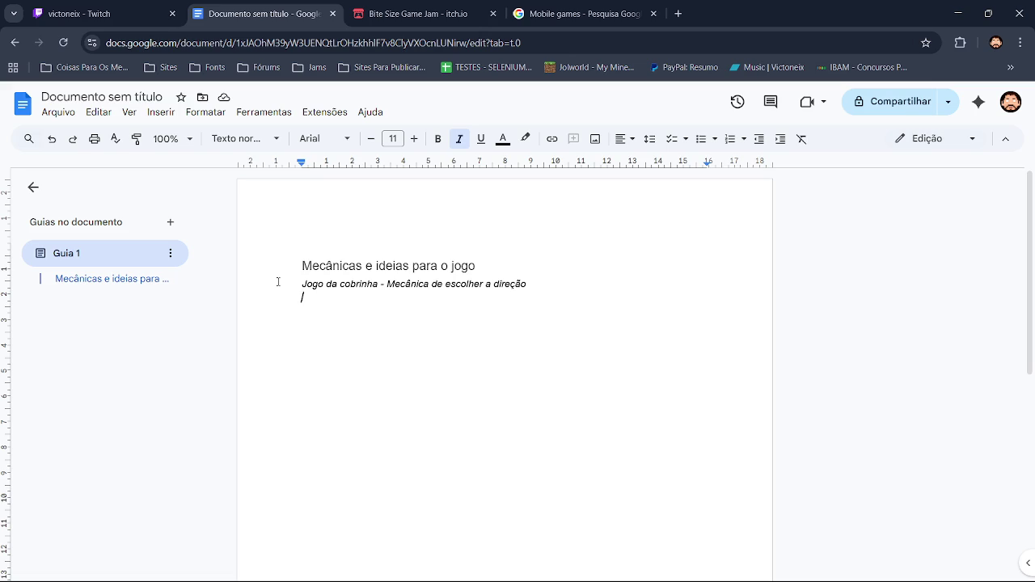
Step: Type the note that the player's colour determines whether it can pass through certain areas
type("A cor")
type(" de player deter")
key("BackSpace")
key("BackSpace")
key("BackSpace")
key("BackSpace")
key("BackSpace")
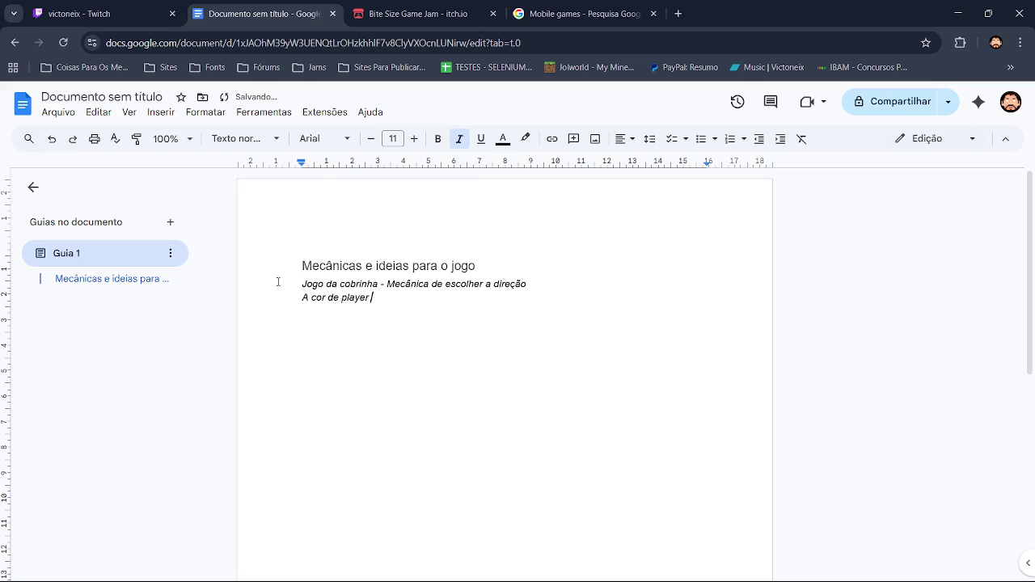
type("determina se ele ")
type("pode ps")
key("BackSpace")
type("assa")
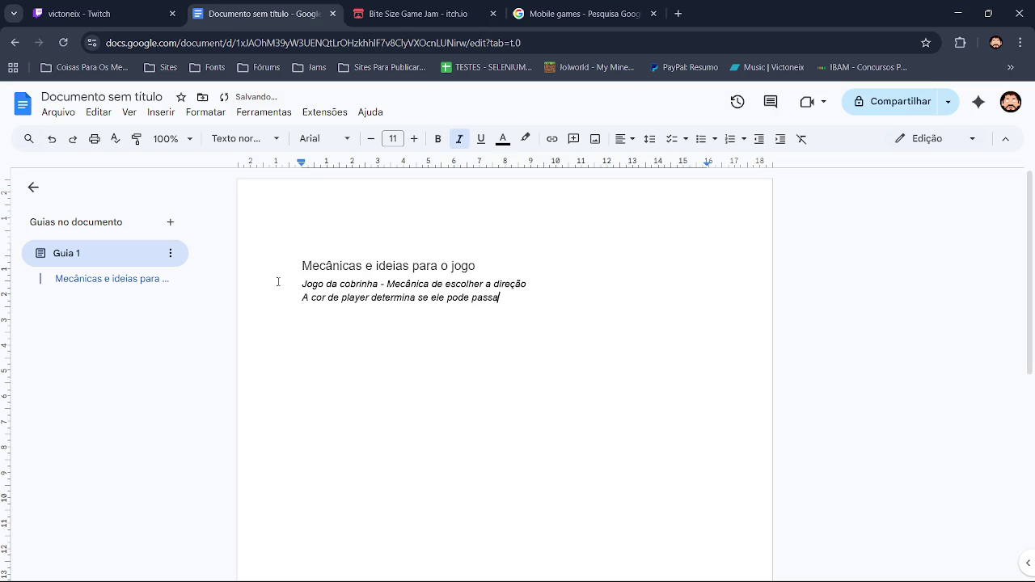
type(" em certas arias")
Step: Correct 'passa' to 'passar' and 'arias' to 'áreas', and remove the leading 'A'
left_click(483, 298)
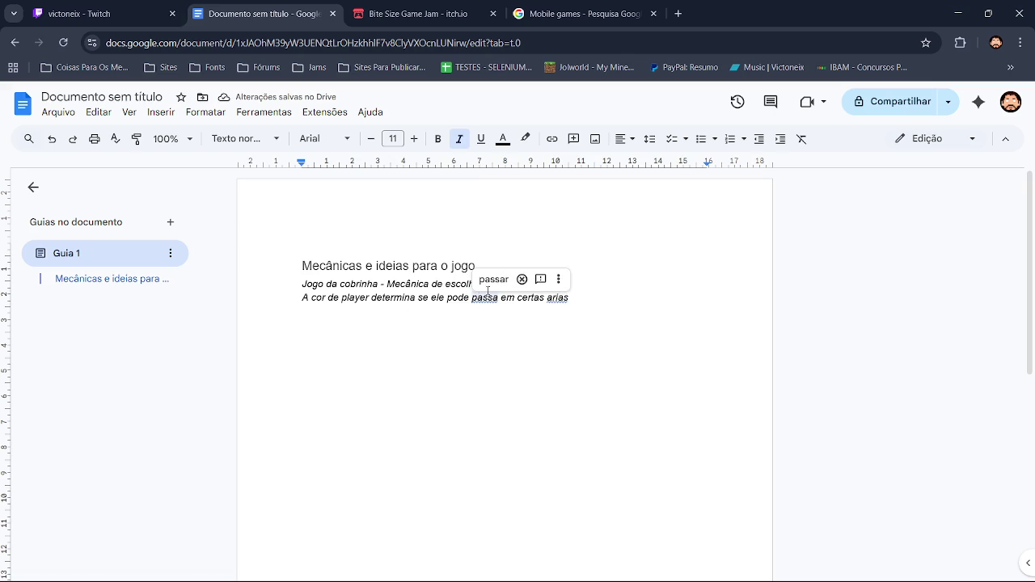
left_click(493, 280)
triple_click(561, 297)
left_click(562, 297)
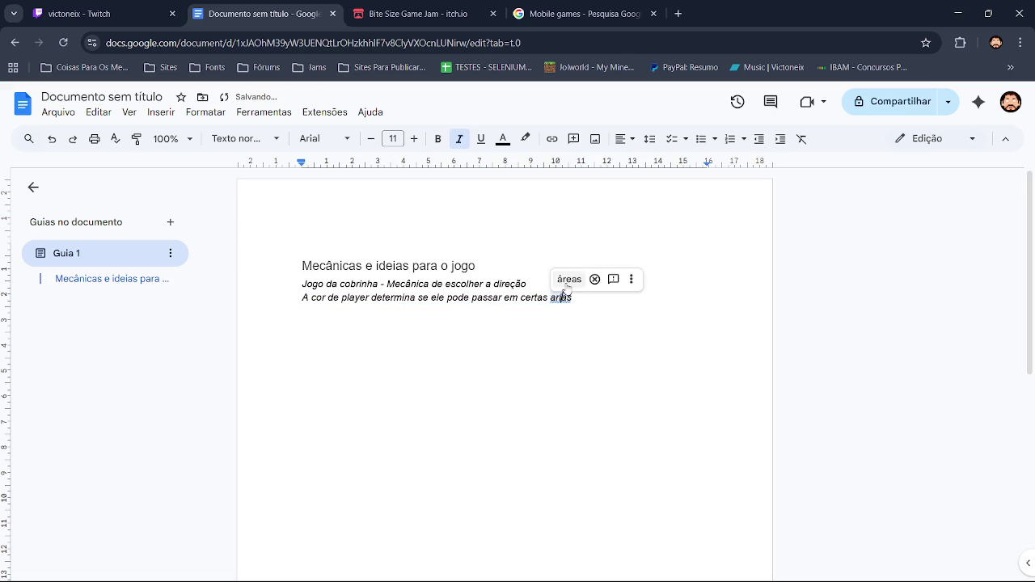
left_click(570, 280)
left_click(311, 299)
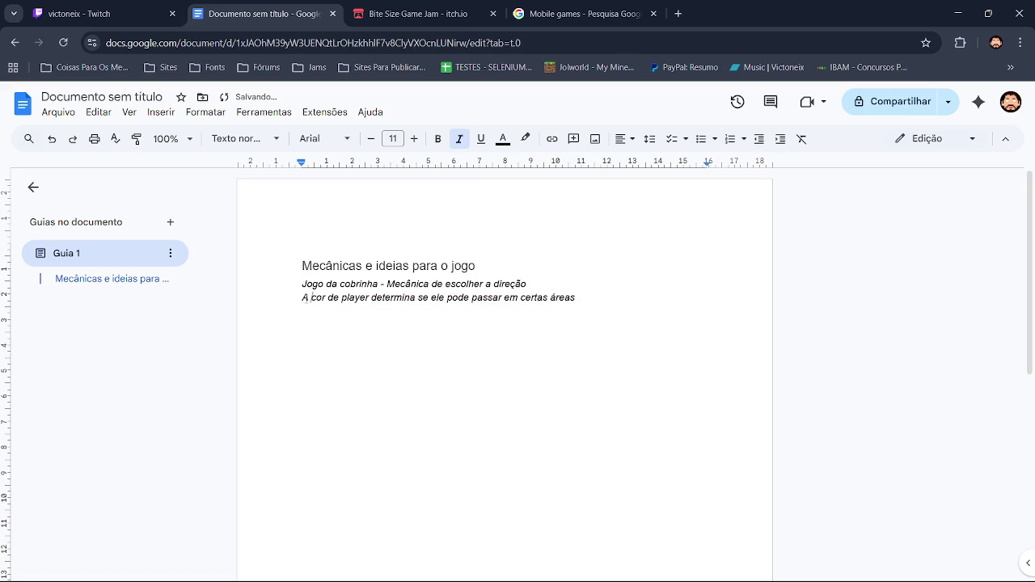
key("BackSpace")
key("BackSpace")
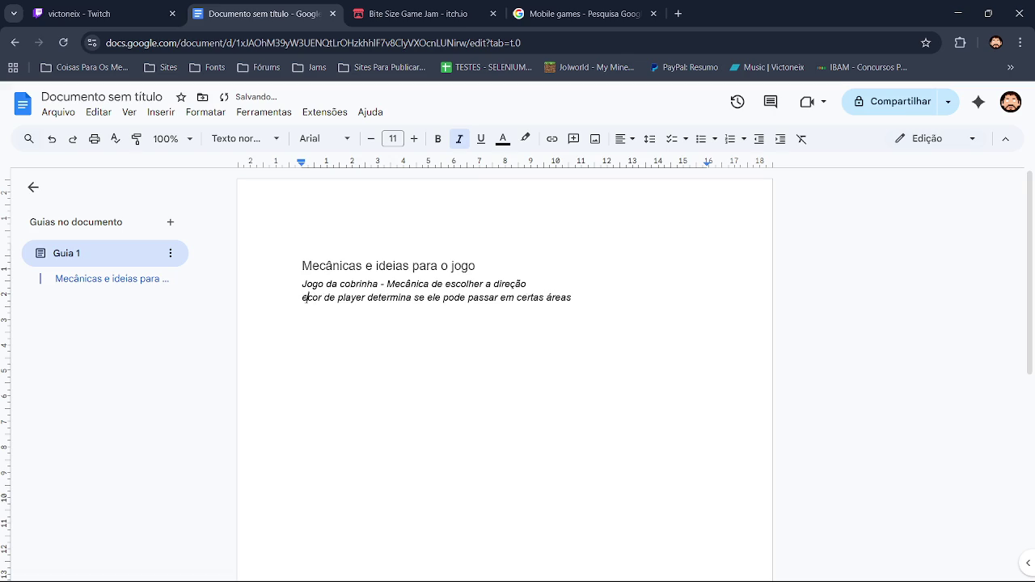
Step: Reword the second note to 'Escolha a cor do player. Isso vai determinar…', fixing typos
type("Escolh")
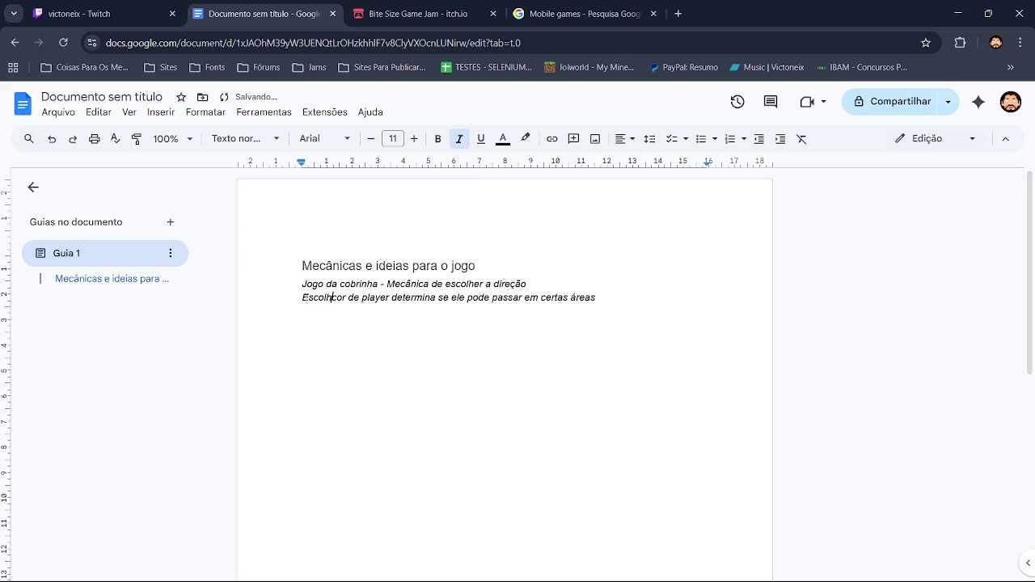
type("a a")
key("BackSpace")
key("BackSpace")
key("BackSpace")
type("a a")
left_click(375, 299)
key("BackSpace")
type("o")
key("ctrl+Right")
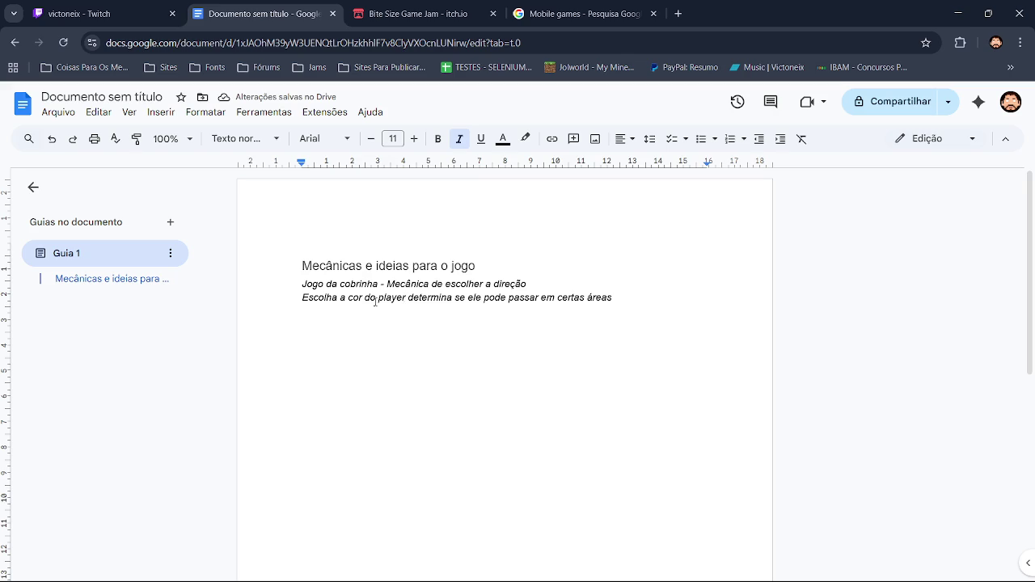
type(". ")
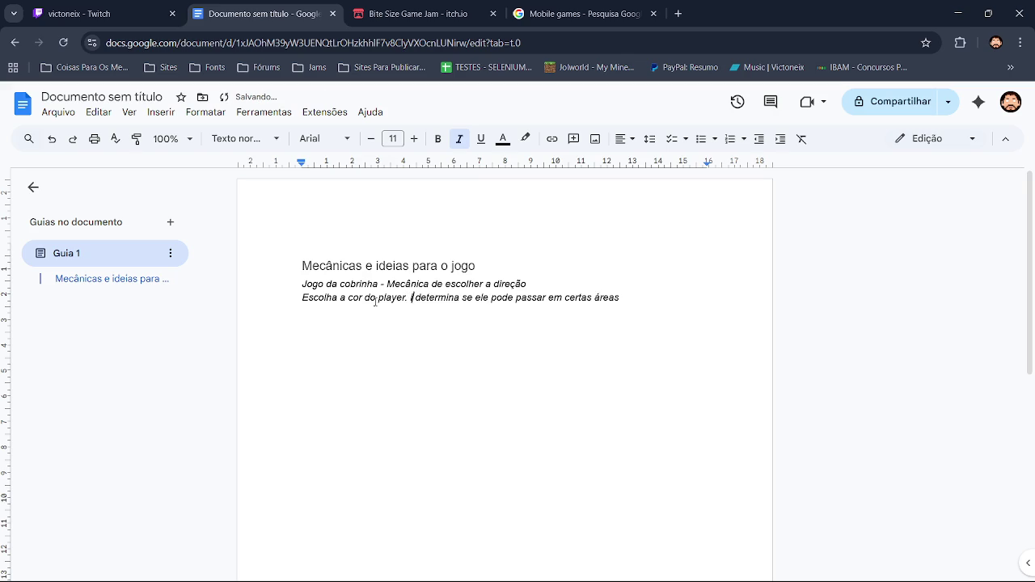
type("Isso")
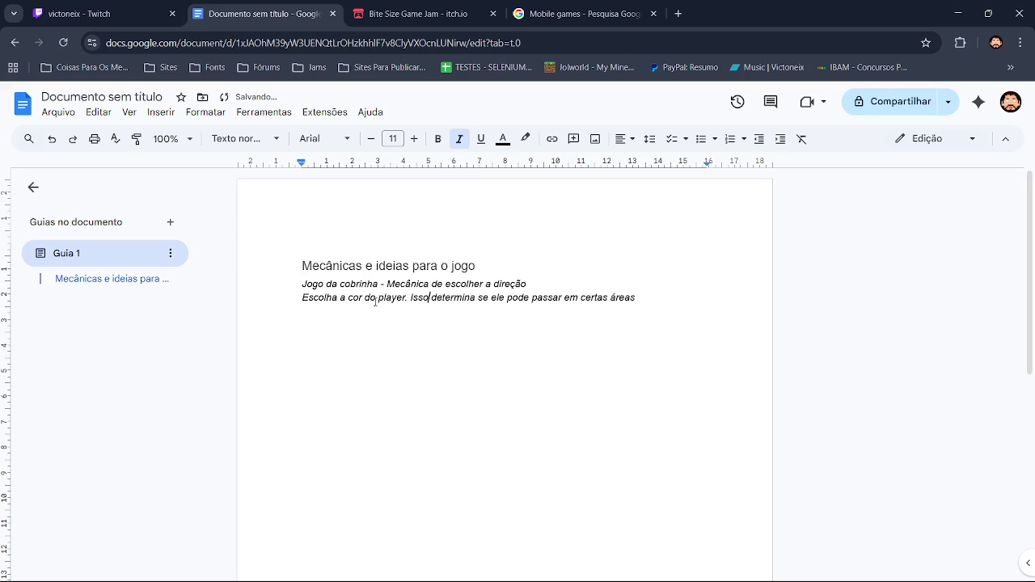
type(" vai dete")
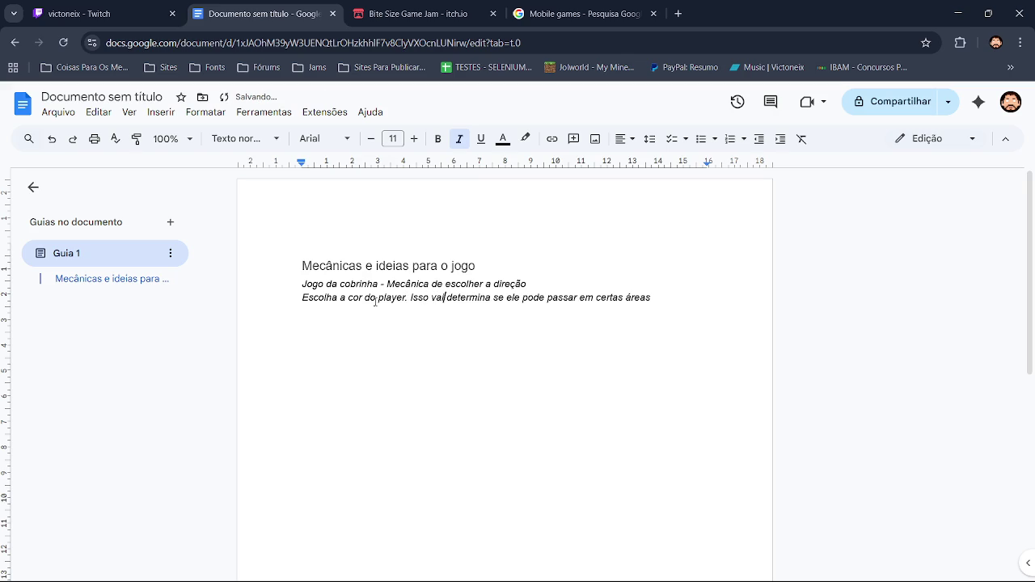
type("r")
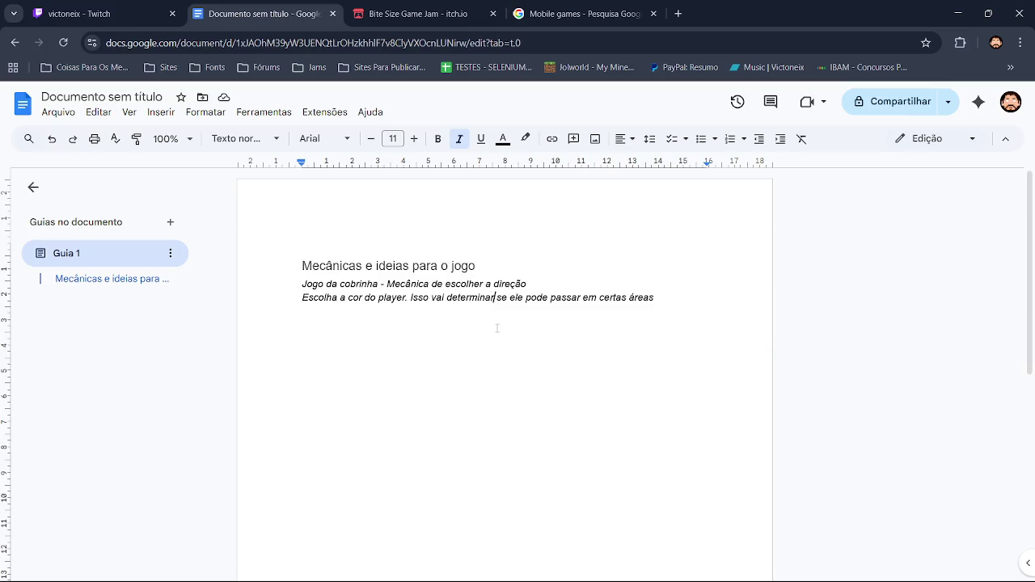
Step: Add a full stop after 'direção' in the first note and after 'áreas' in the second
left_click(558, 283)
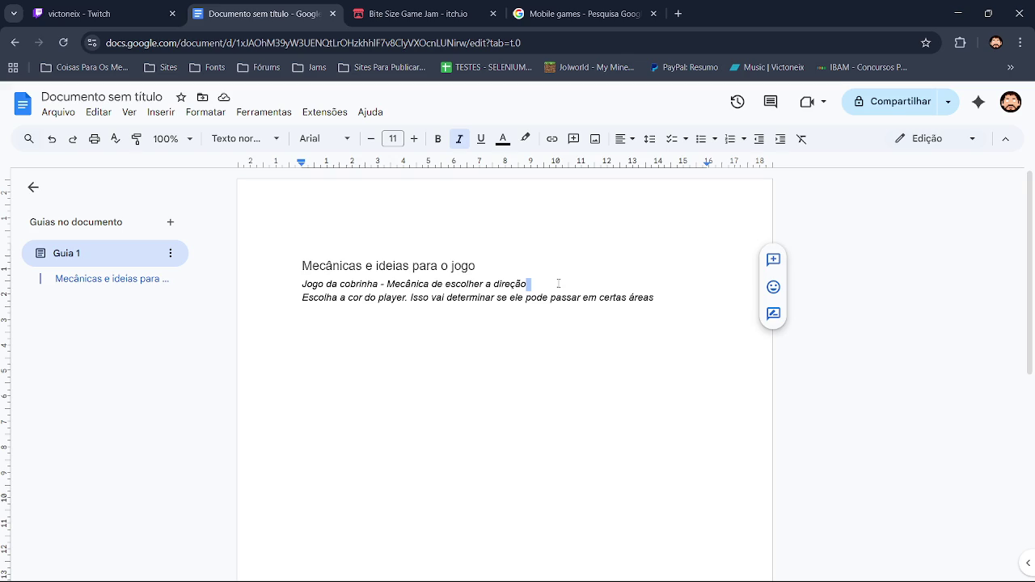
type(".")
left_click(672, 297)
type(".")
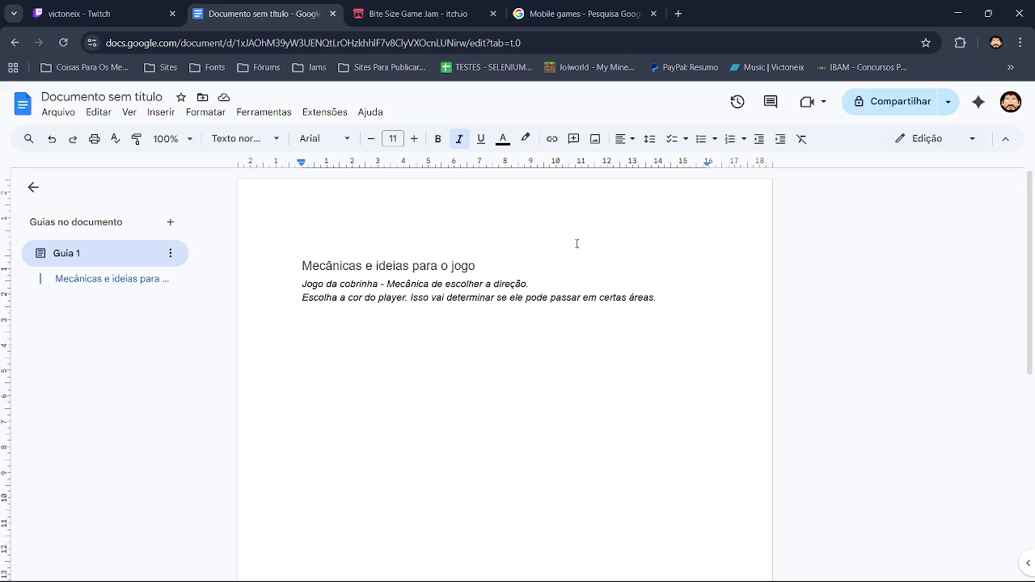
Step: Add a third line 'Para escoler a direção, você tera que precionar apenas um botão', fixing stray tildes
key("Return")
type("Para escoler a dire")
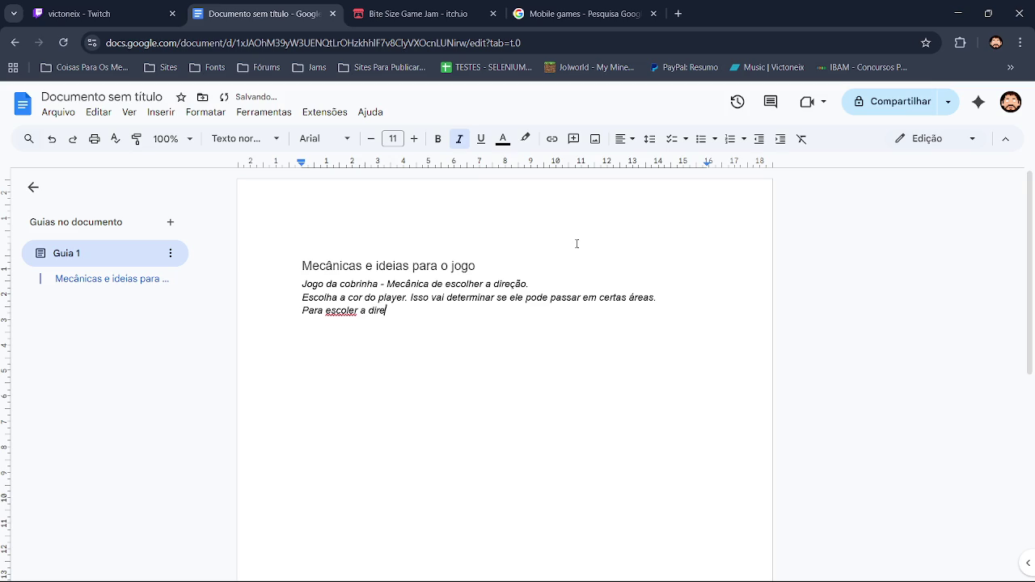
type("~ção")
key("Left")
key("Left")
key("BackSpace")
key("Right")
key("Right")
key("Right")
type(", voc~e")
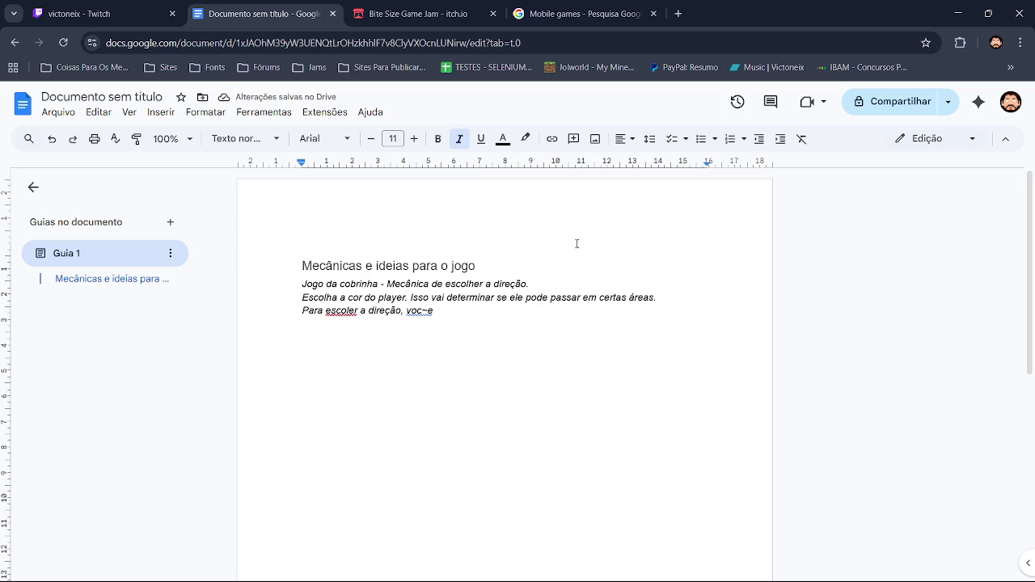
key("BackSpace")
key("BackSpace")
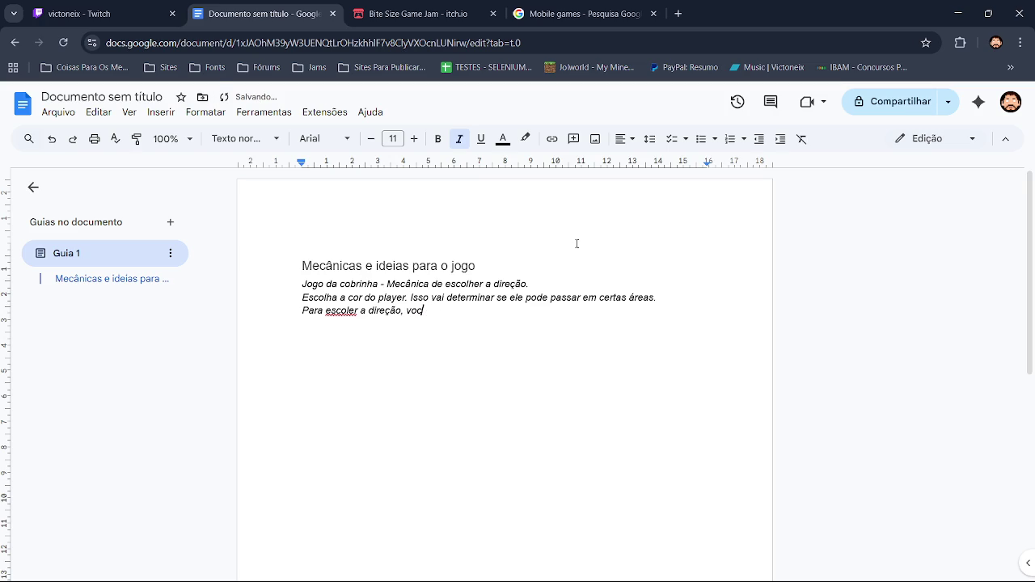
type("ê tera que precionar ap")
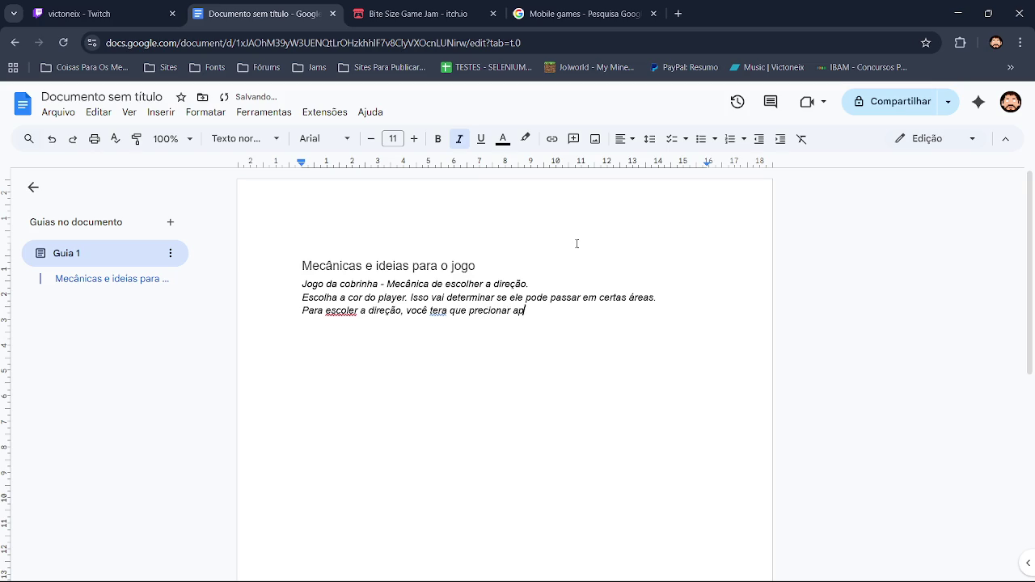
type("enas um botão")
Step: Select the new third line word by word and delete it
key("ctrl+shift+Left")
key("ctrl+shift+Left")
key("ctrl+shift+Left")
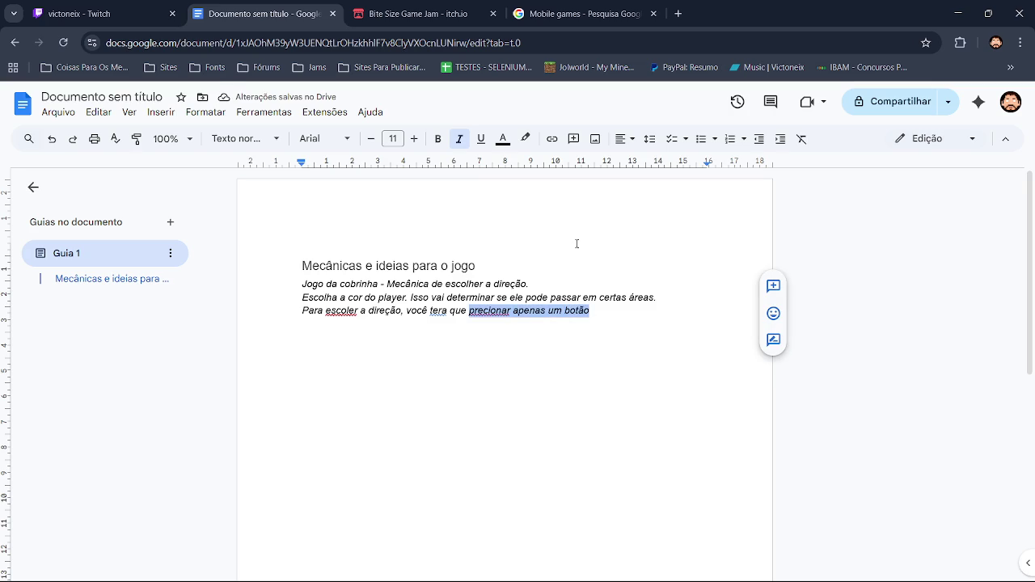
key("ctrl+shift+Left")
key("ctrl+shift+Left")
key("ctrl+shift+Left")
key("ctrl+shift+Left")
key("ctrl+shift+Left")
key("ctrl+shift+Left")
key("ctrl+shift+Left")
key("BackSpace")
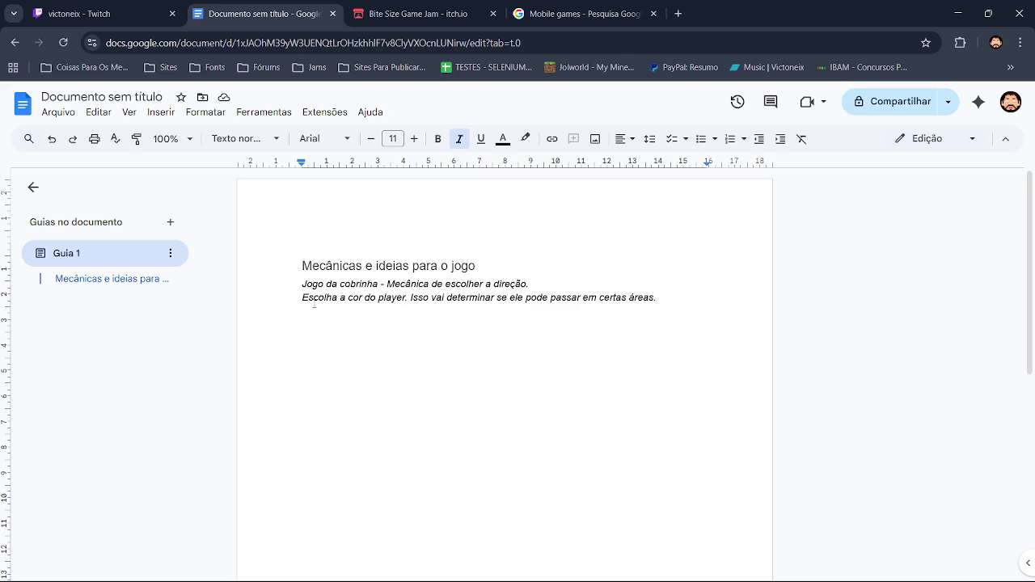
Step: Select the word 'Escolha' at the start of the second note
double_click(318, 298)
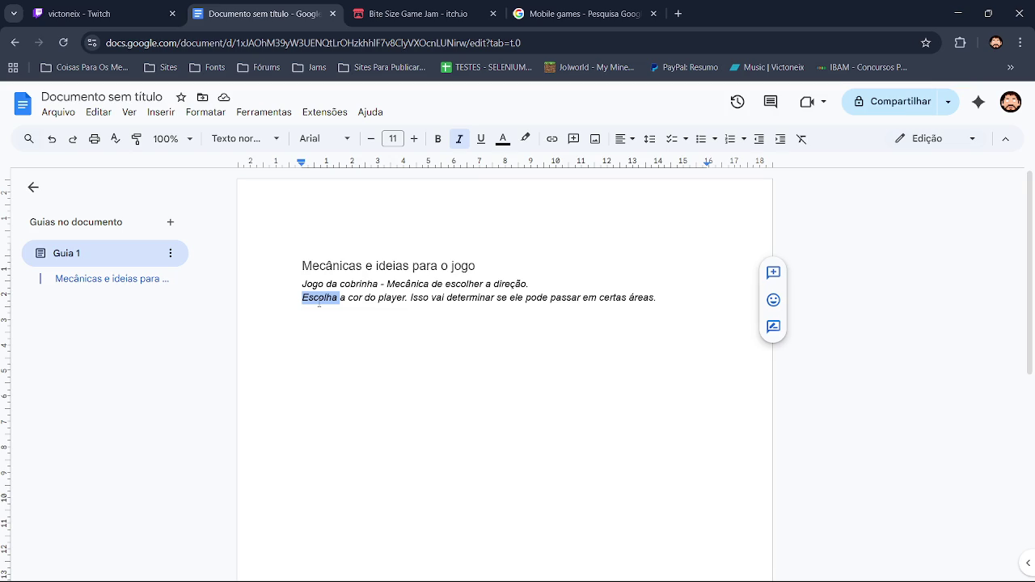
Step: Delete the old second note about choosing the player's colour
key("BackSpace")
key("Right")
key("Right")
key("Right")
key("Right")
key("Right")
key("Right")
key("Right")
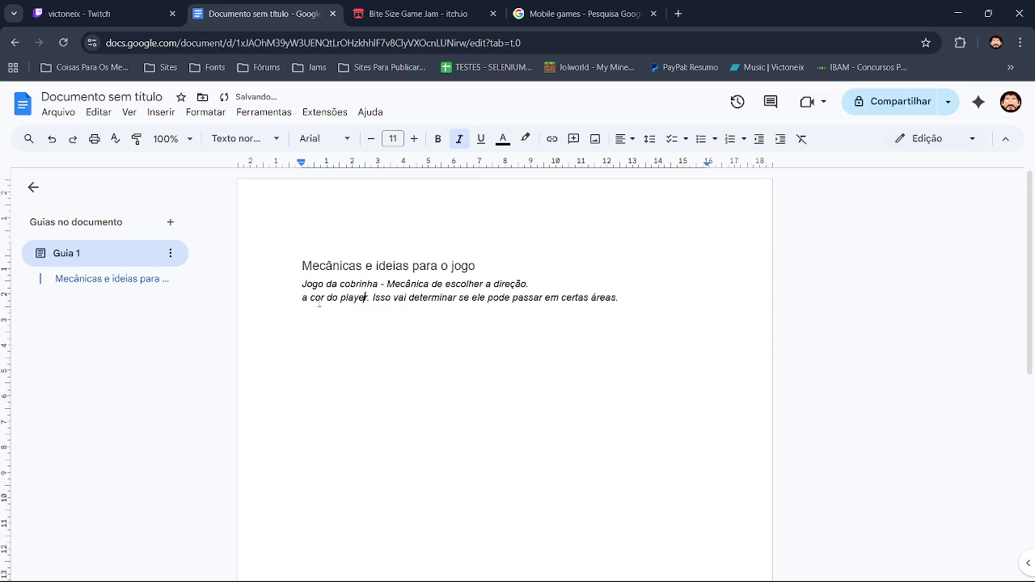
key("Left")
key("Left")
key("Left")
key("Left")
key("ctrl+Left")
key("ctrl+Left")
key("ctrl+shift+Right")
key("ctrl+shift+Right")
key("ctrl+shift+Right")
key("ctrl+shift+Right")
key("ctrl+shift+Right")
key("ctrl+shift+Right")
key("ctrl+shift+Right")
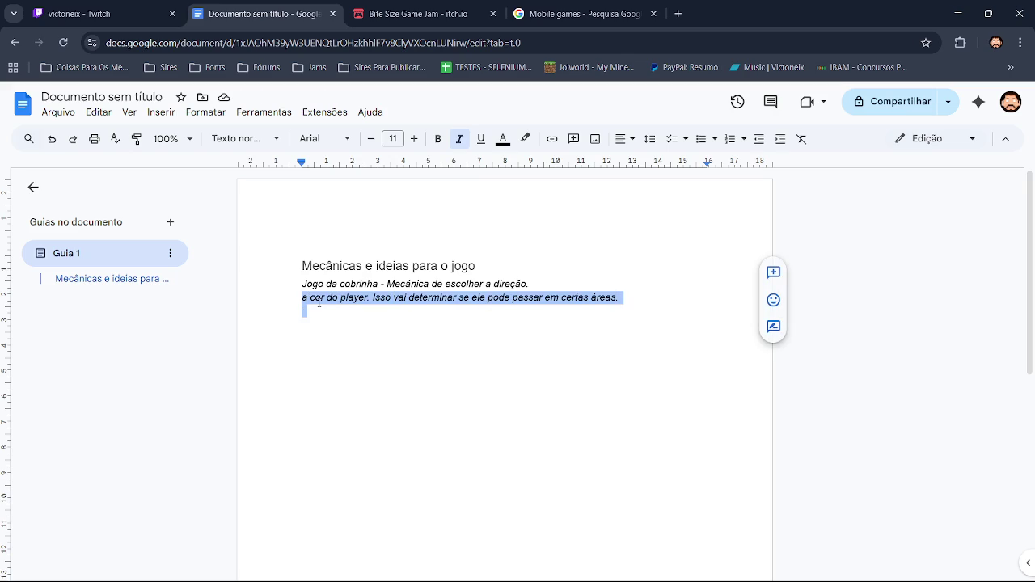
key("BackSpace")
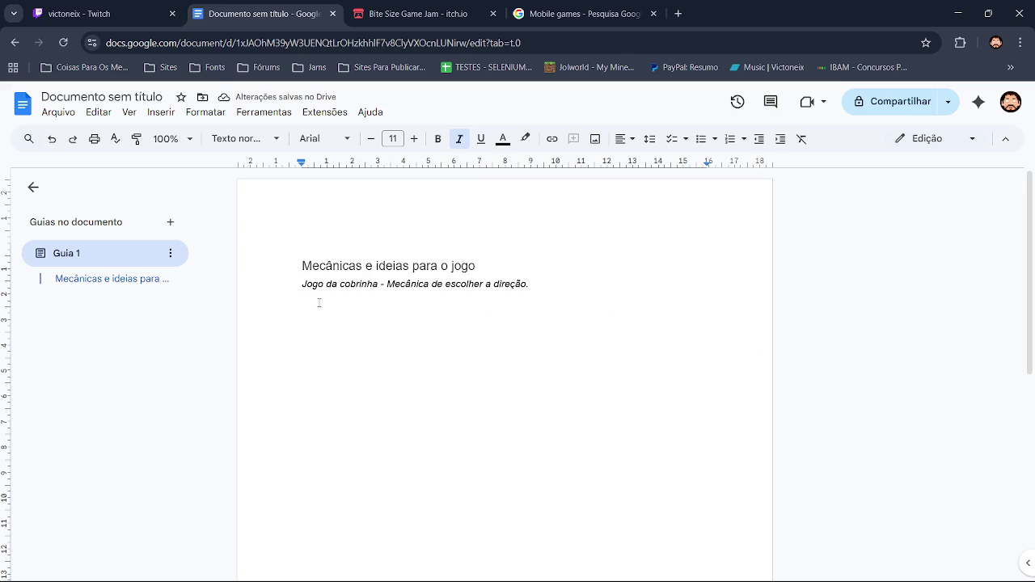
Step: Write the new note: in some room areas, touching bars changes the player's colour
type("B")
key("BackSpace")
type("B")
key("BackSpace")
type("No jogo ")
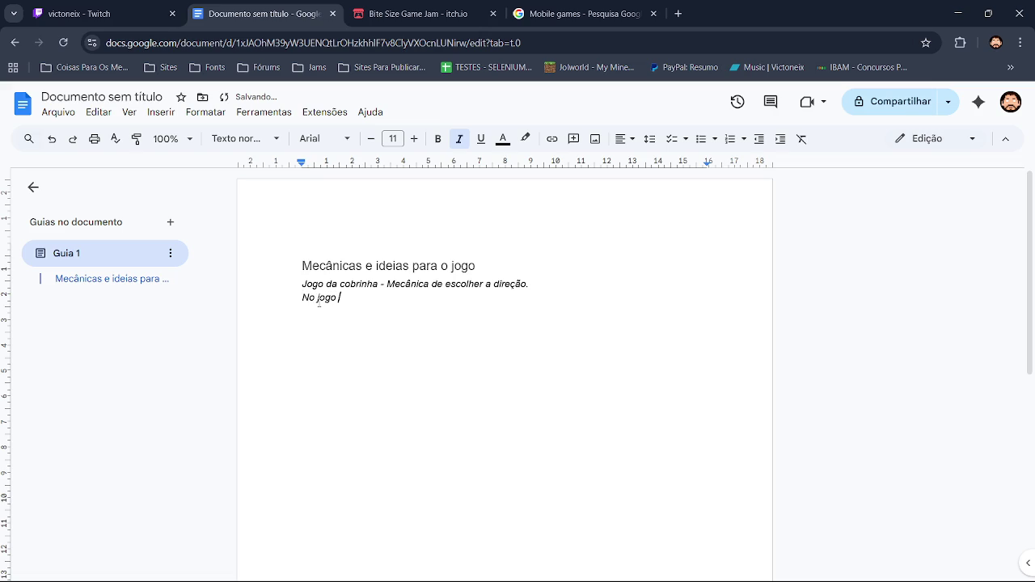
type("tera")
key("BackSpace")
key("BackSpace")
key("BackSpace")
key("BackSpace")
key("BackSpace")
key("BackSpace")
key("BackSpace")
key("BackSpace")
key("BackSpace")
key("Return")
type("E")
type("algumas areas do fa")
key("BackSpace")
key("BackSpace")
key("BackSpace")
key("BackSpace")
type("a sala tera barras onde se o player ")
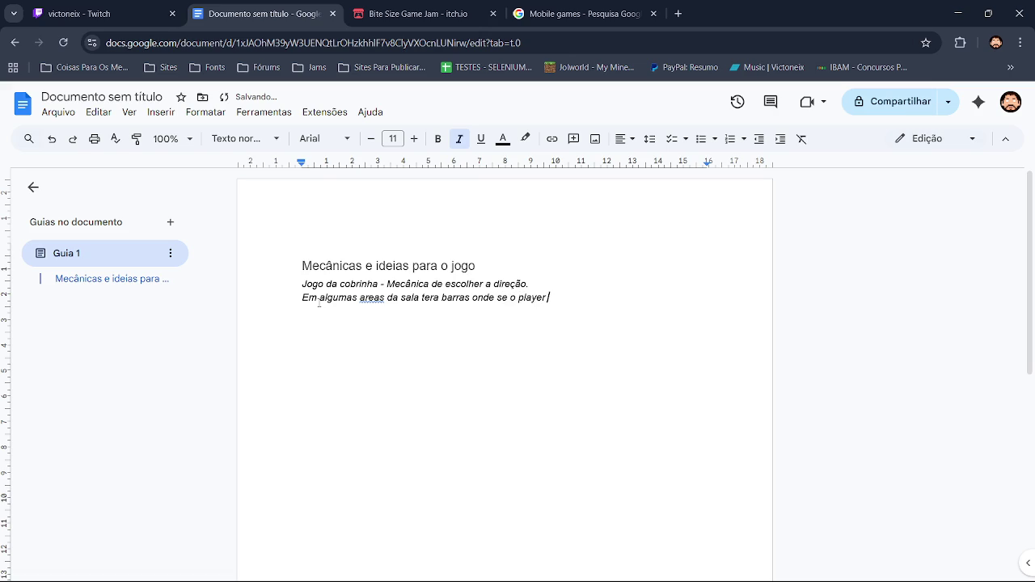
type("encostar nele mudara de cor")
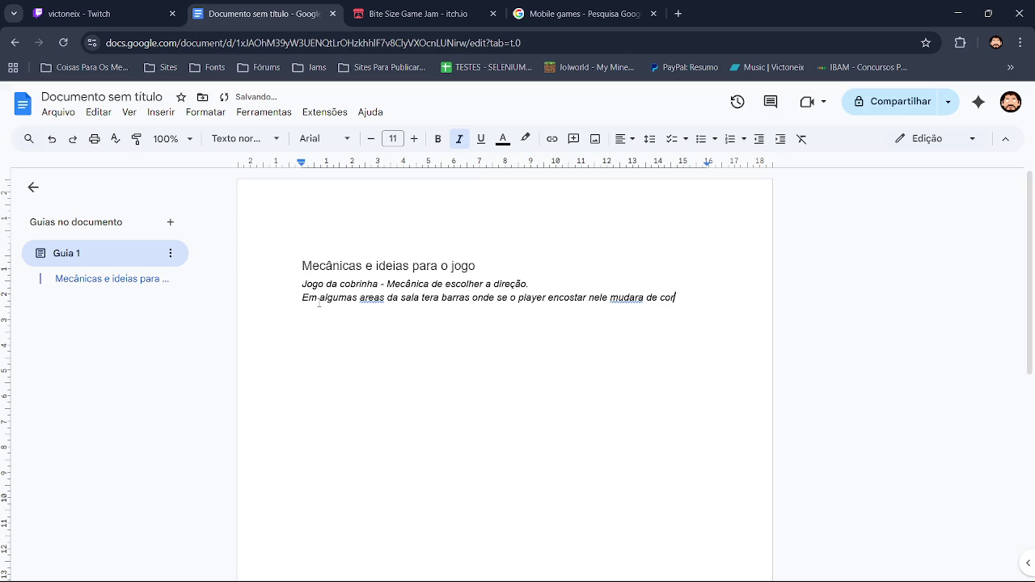
type(".")
Step: Accept the spelling corrections 'áreas', 'terá' and 'mudará' in the new note
left_click(373, 298)
left_click(379, 279)
left_click(437, 297)
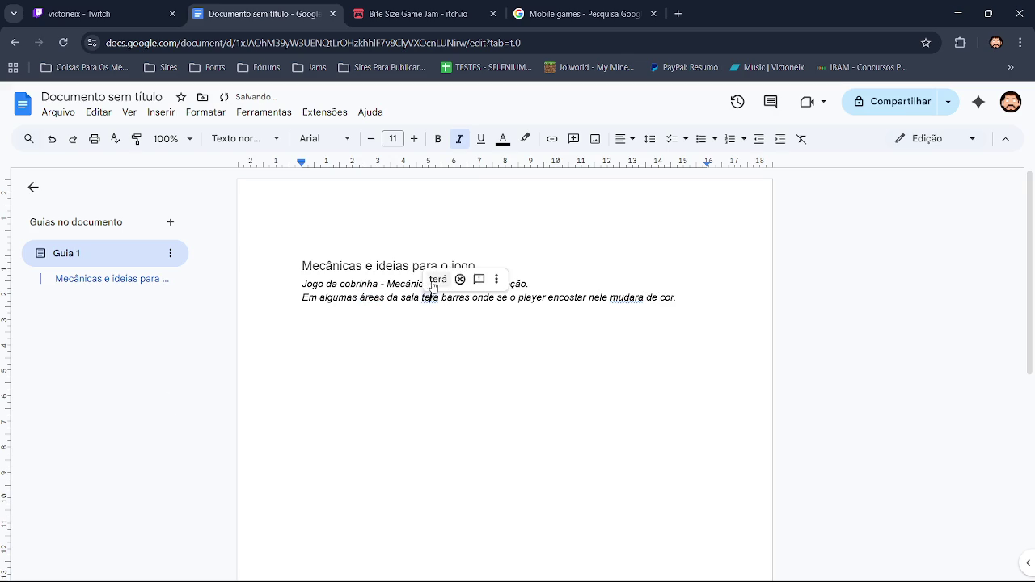
left_click(434, 279)
left_click(627, 297)
left_click(627, 279)
left_click(704, 304)
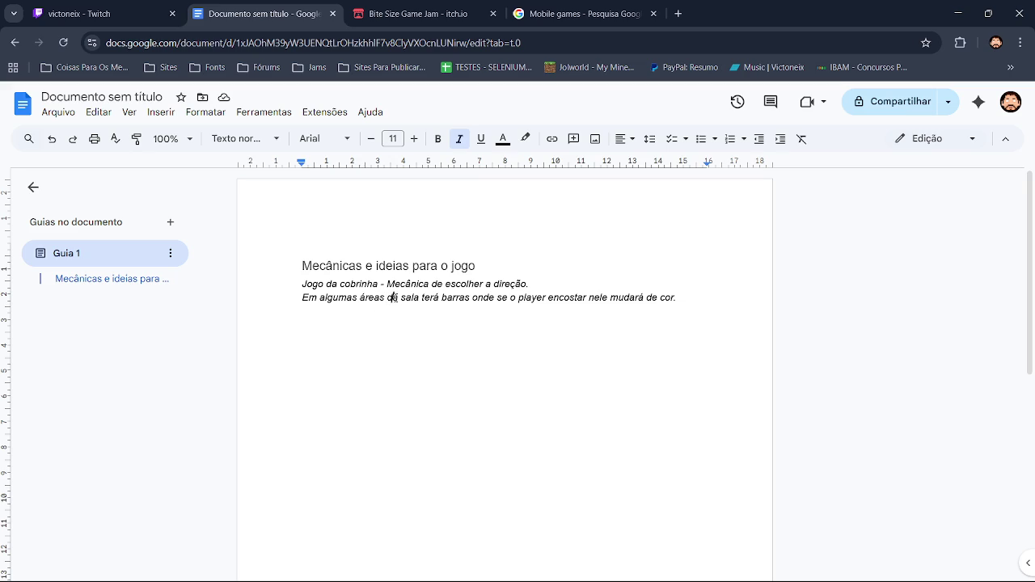
Step: Change the note's wording to 'das salas' and 'encostar nelas', then start a new line
key("ctrl+shift+Left")
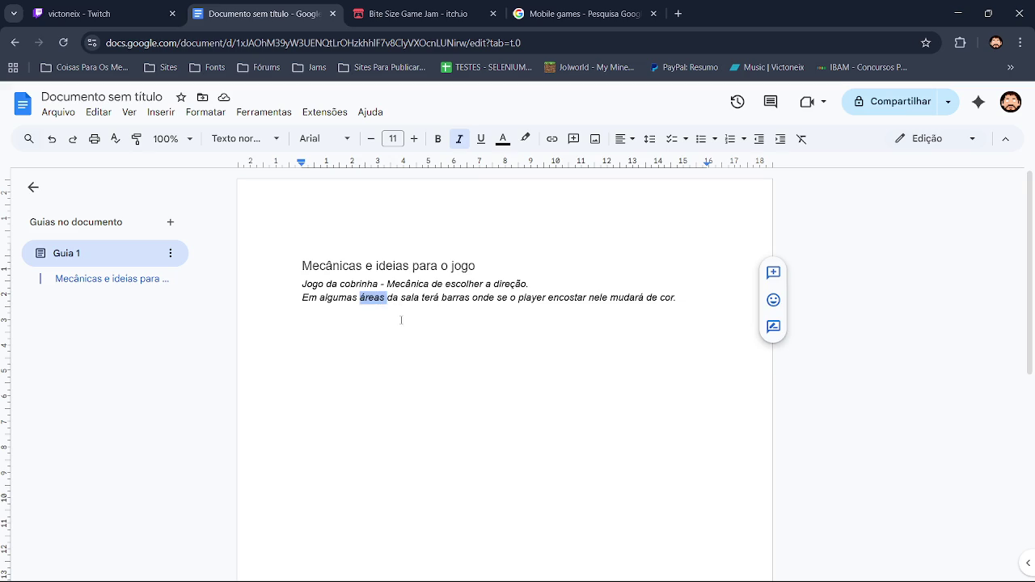
left_click(400, 301)
type("s ")
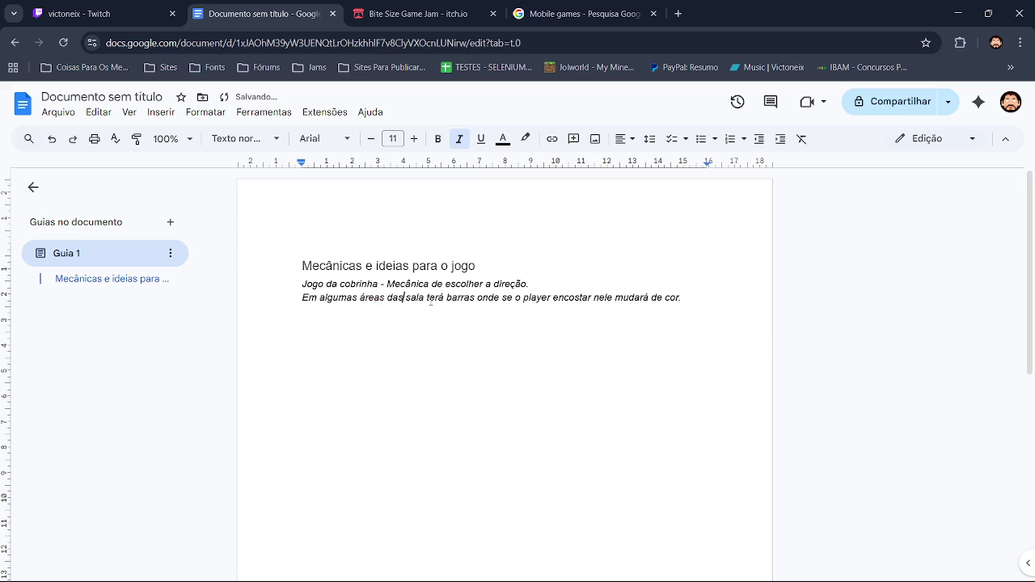
type("s,")
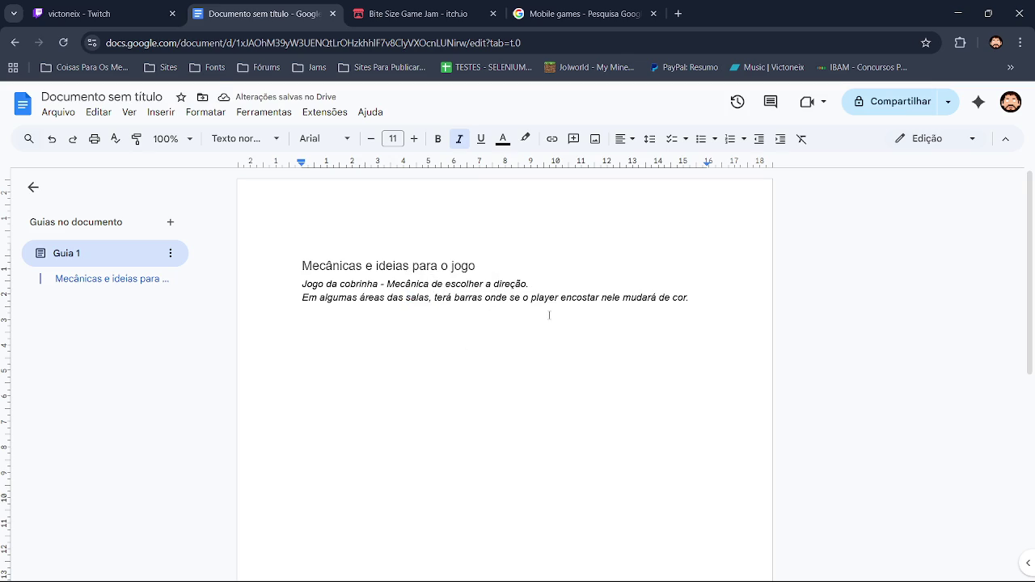
left_click(623, 298)
key("BackSpace")
type("star n")
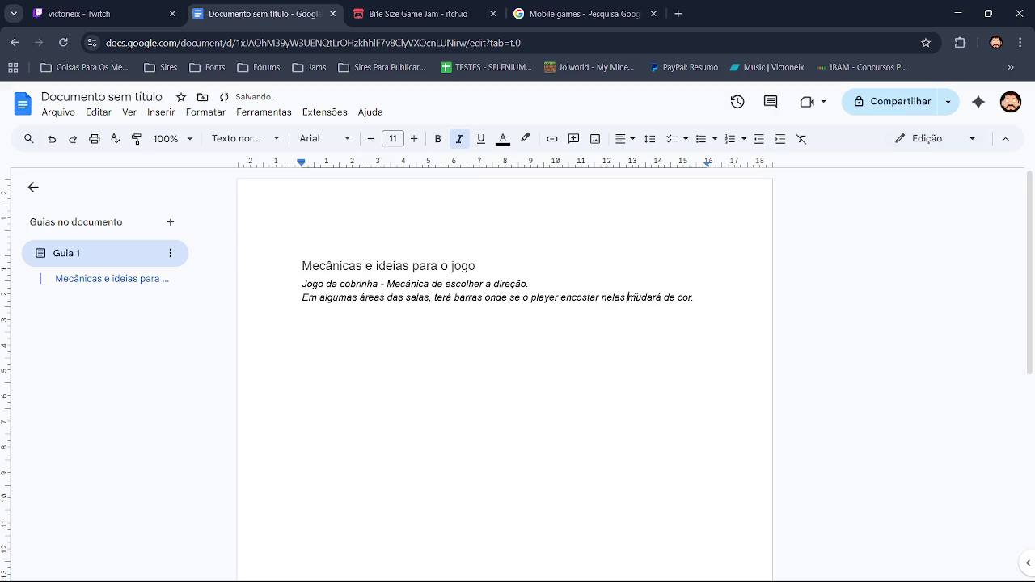
type("elas")
key("Down")
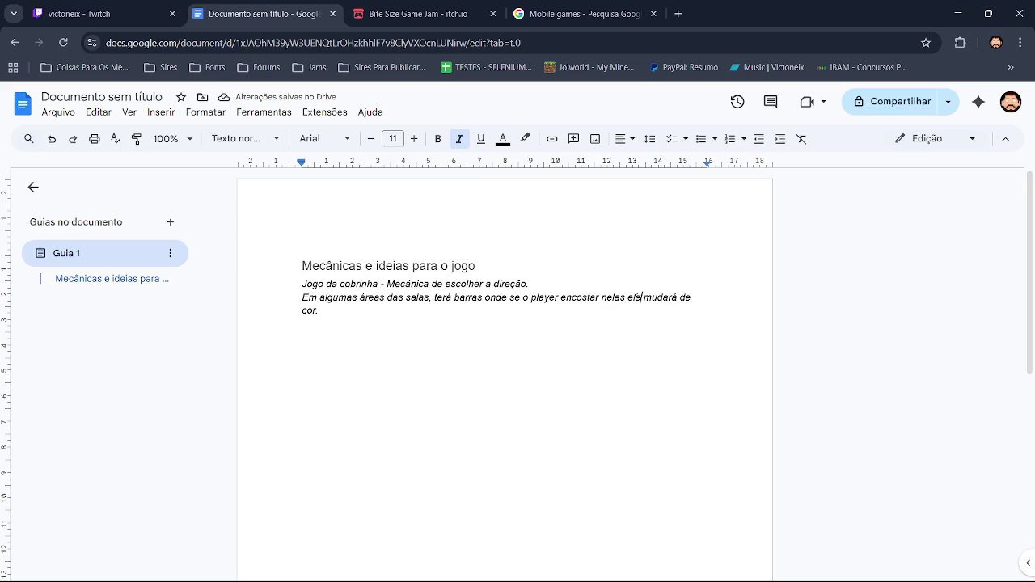
key("Return")
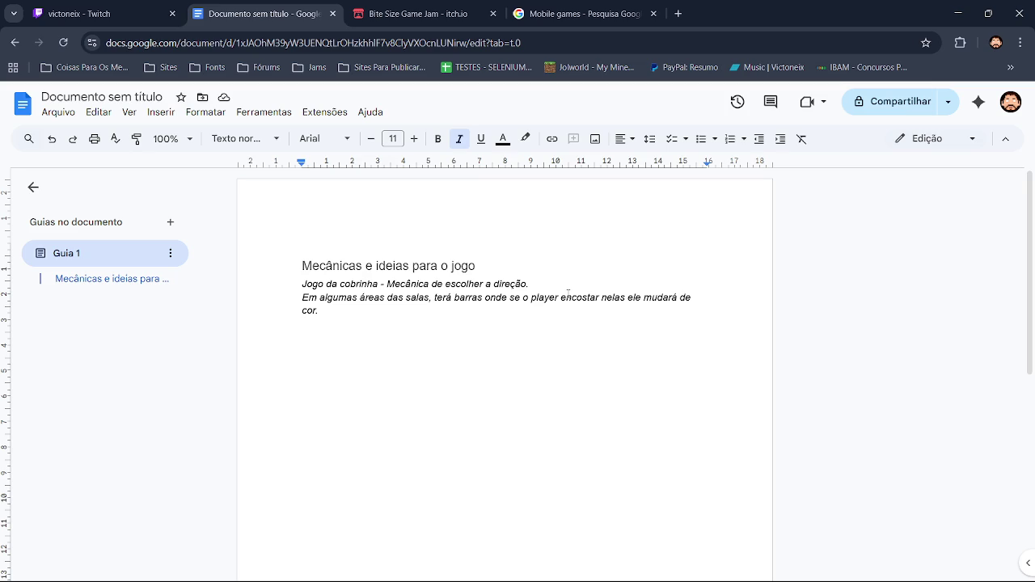
left_click(158, 8)
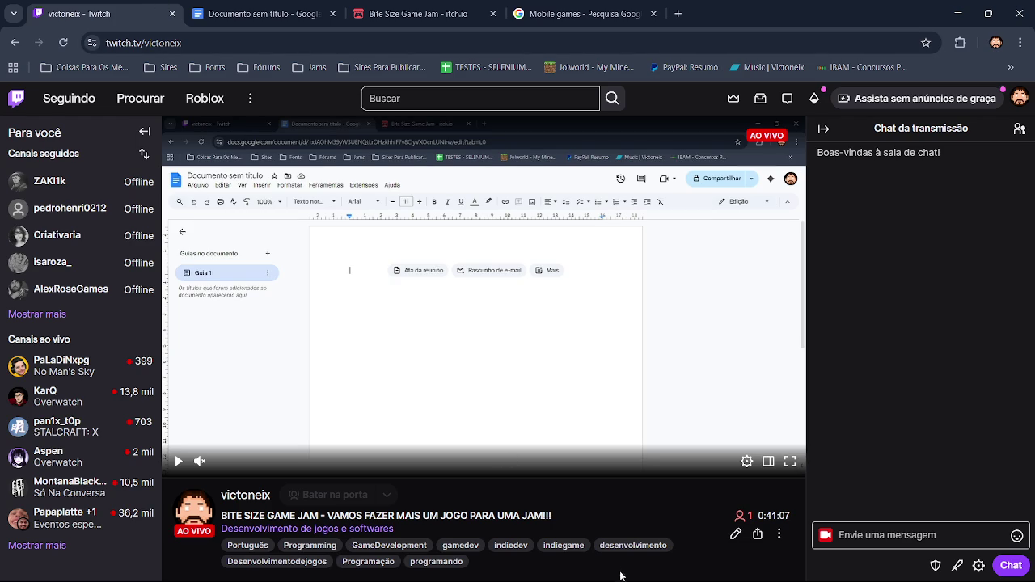
left_click(267, 13)
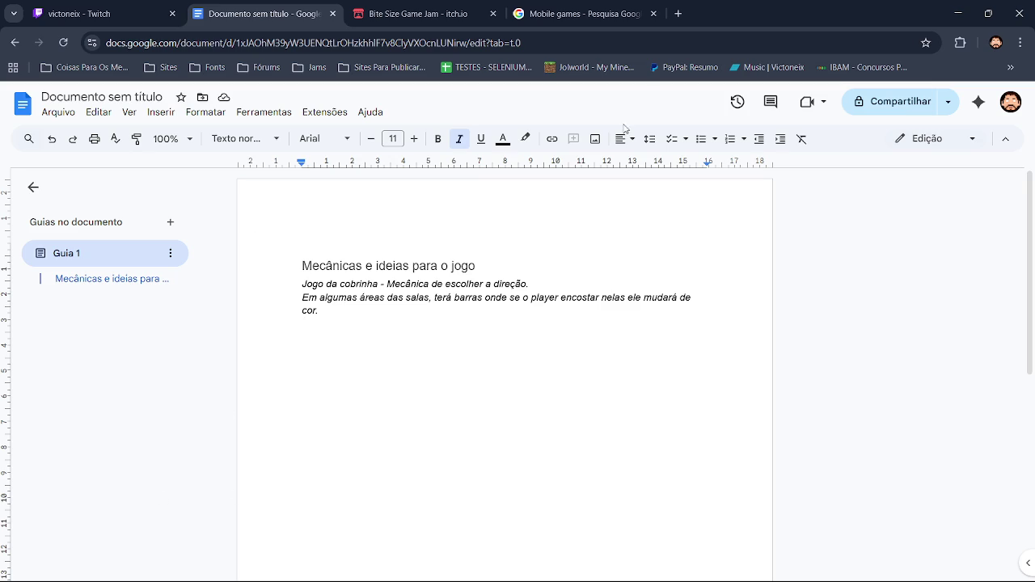
Step: In a new tab, search Google for 'google tradutor' and set Portuguese to English
left_click(683, 8)
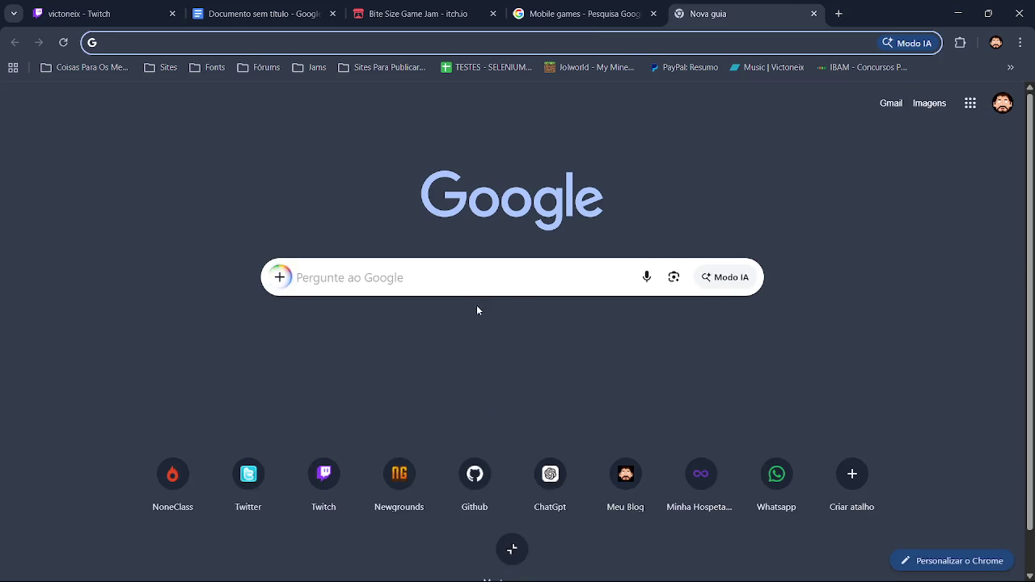
left_click(448, 274)
type("go")
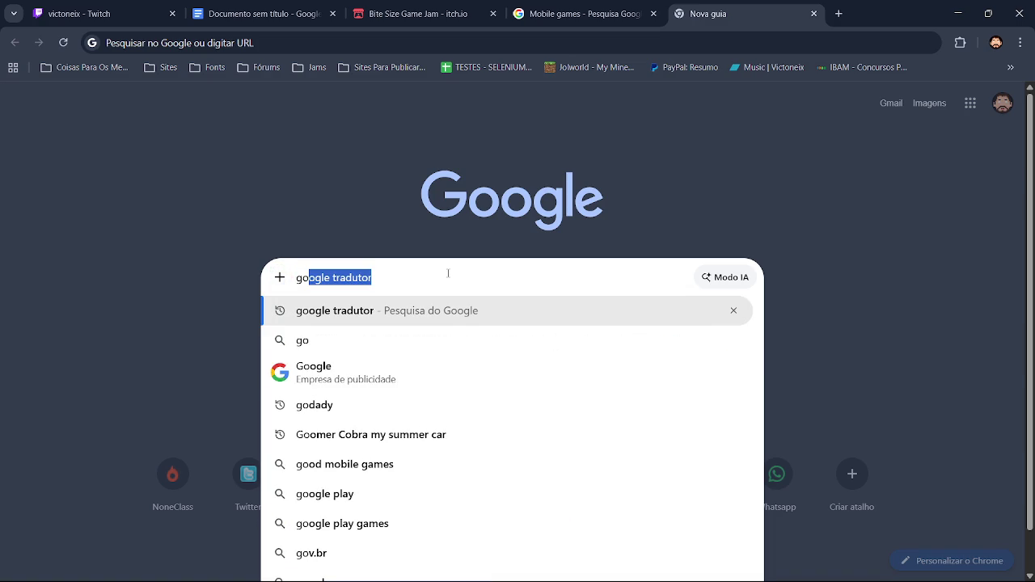
key("Return")
left_click(363, 210)
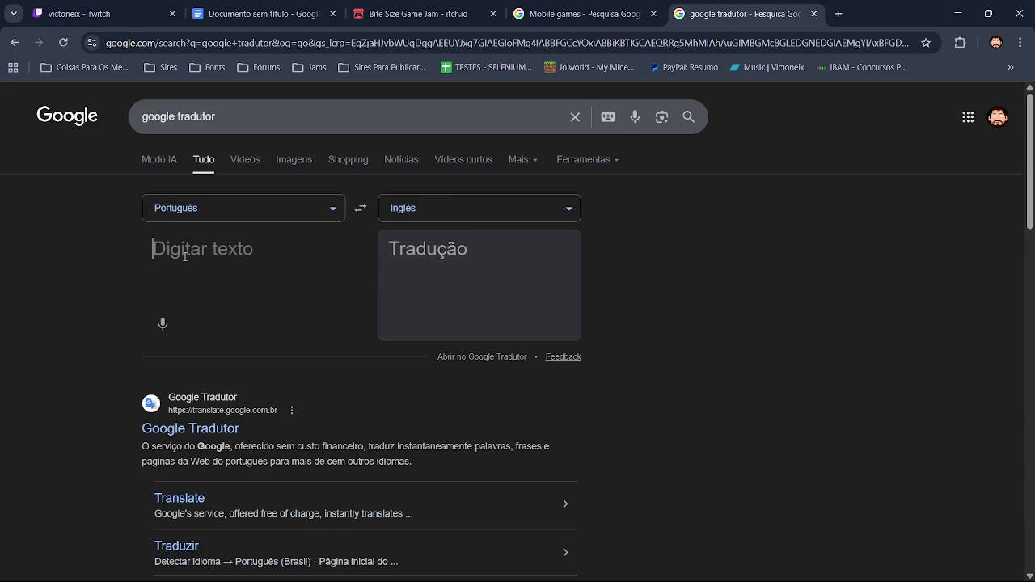
Step: Translate 'Escolhas', then replace it with 'escoladas' in the translator
type("Esco")
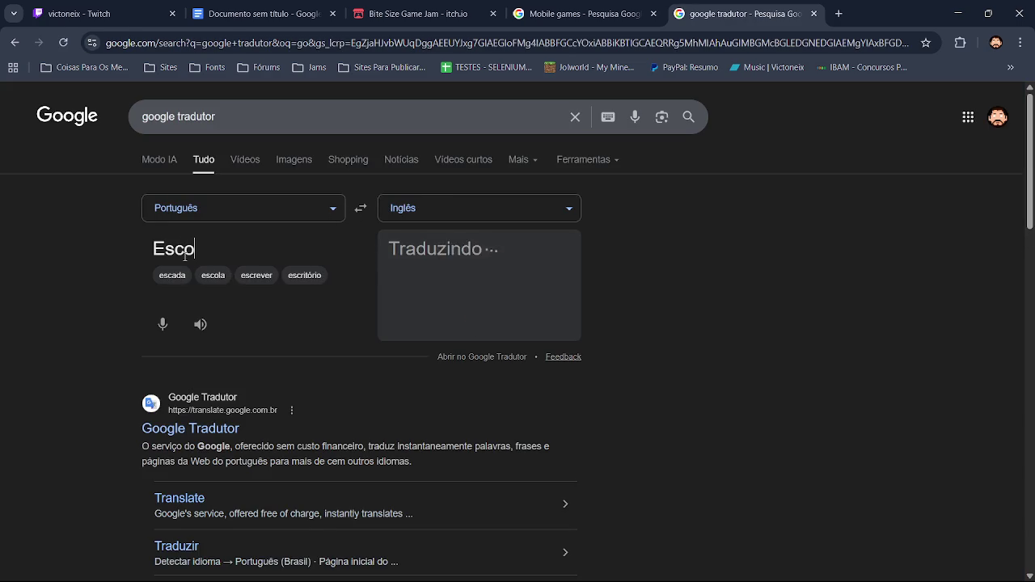
type("lhas")
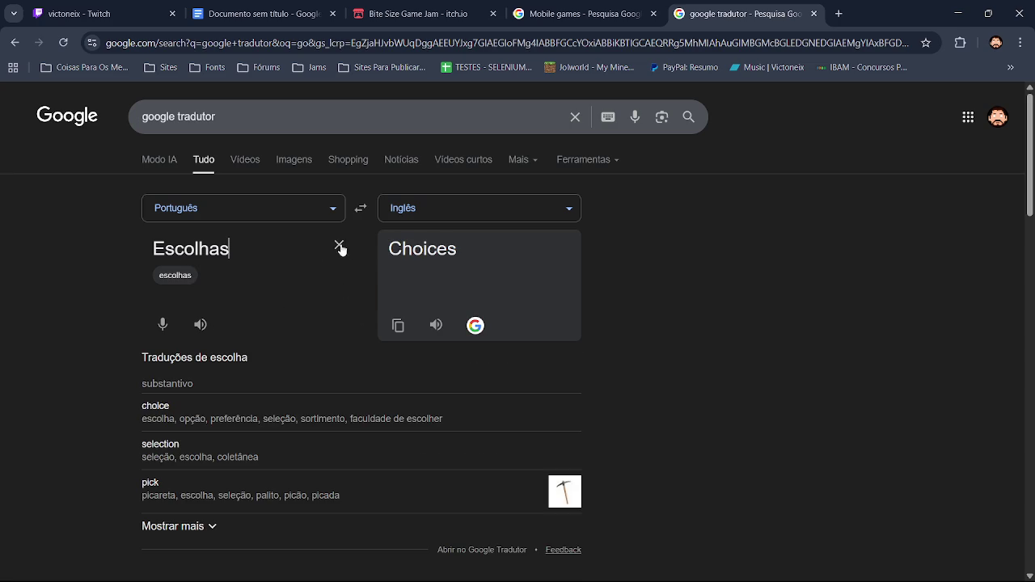
left_click_drag(251, 253, 40, 256)
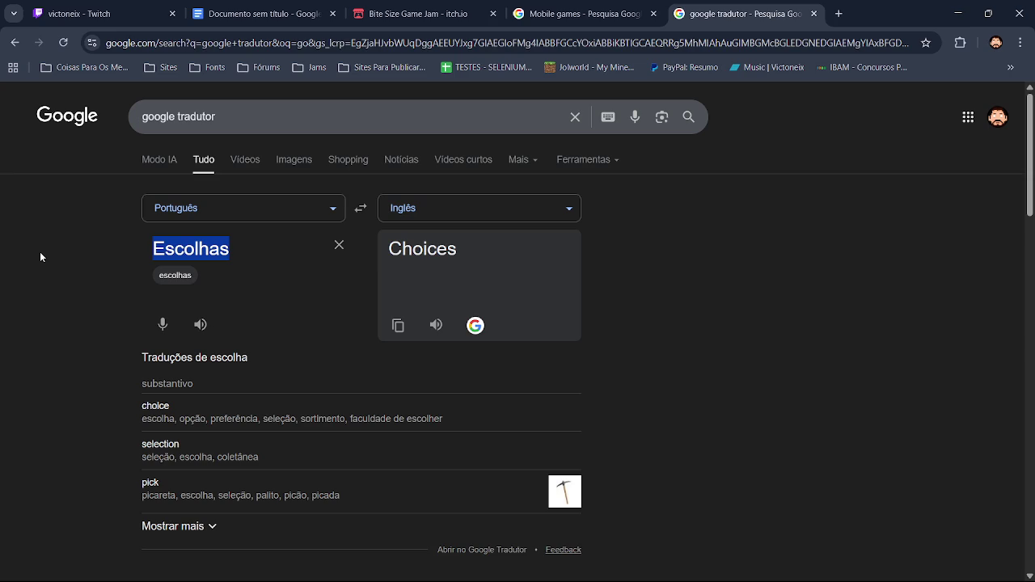
left_click(201, 257)
left_click(244, 254)
left_click_drag(243, 254, 91, 260)
left_click(348, 248)
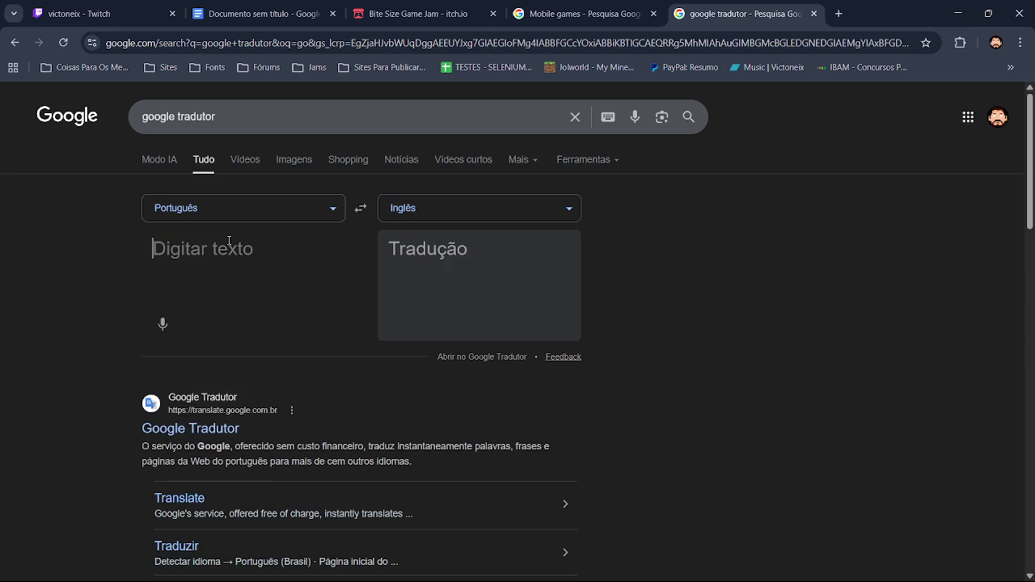
type("escoladas")
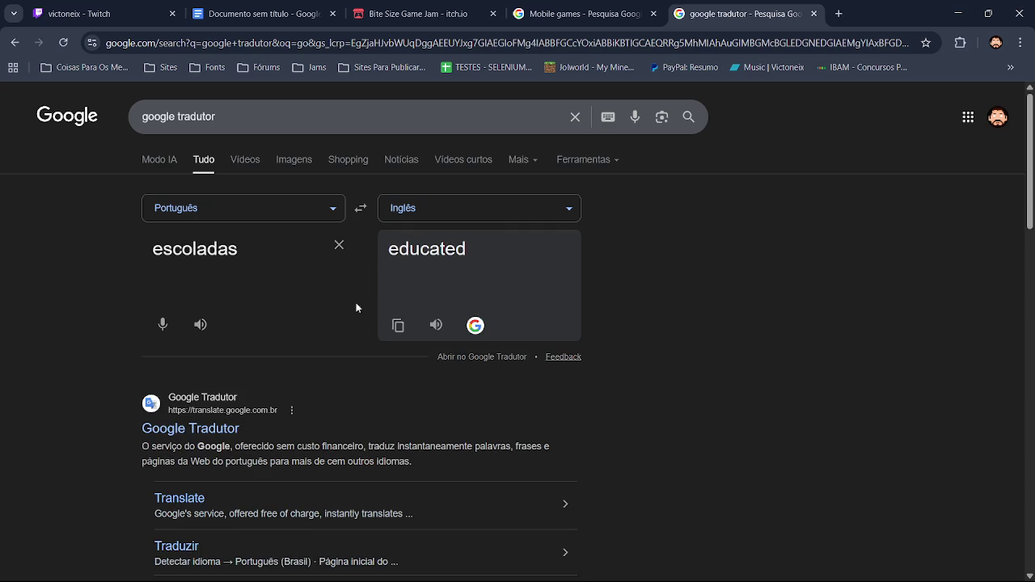
Step: Correct the word to 'escolhadas', copy its translation 'chosen', and reverse the languages
double_click(200, 250)
left_click(199, 252)
type("h")
left_click(209, 329)
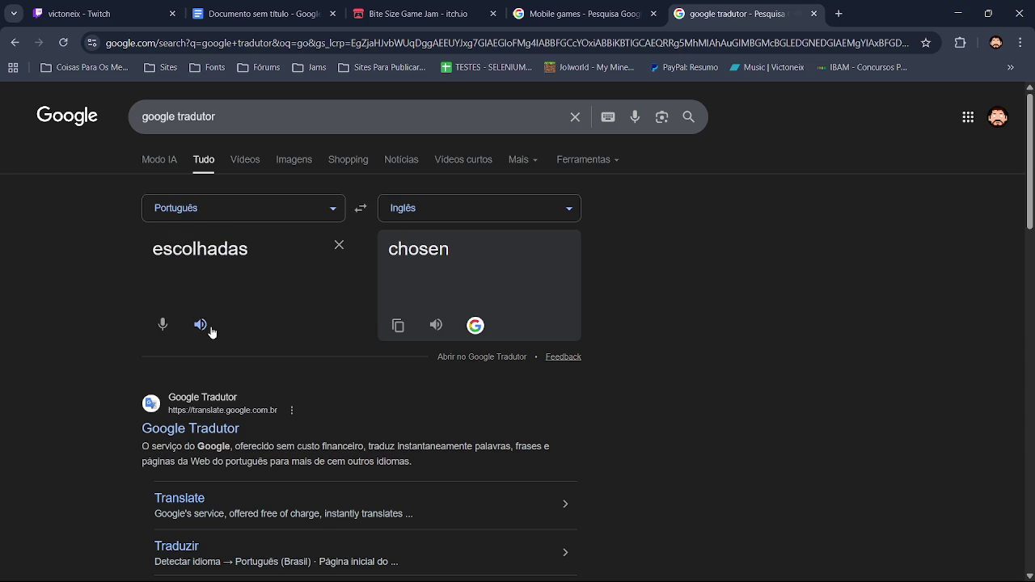
left_click(397, 326)
left_click(361, 208)
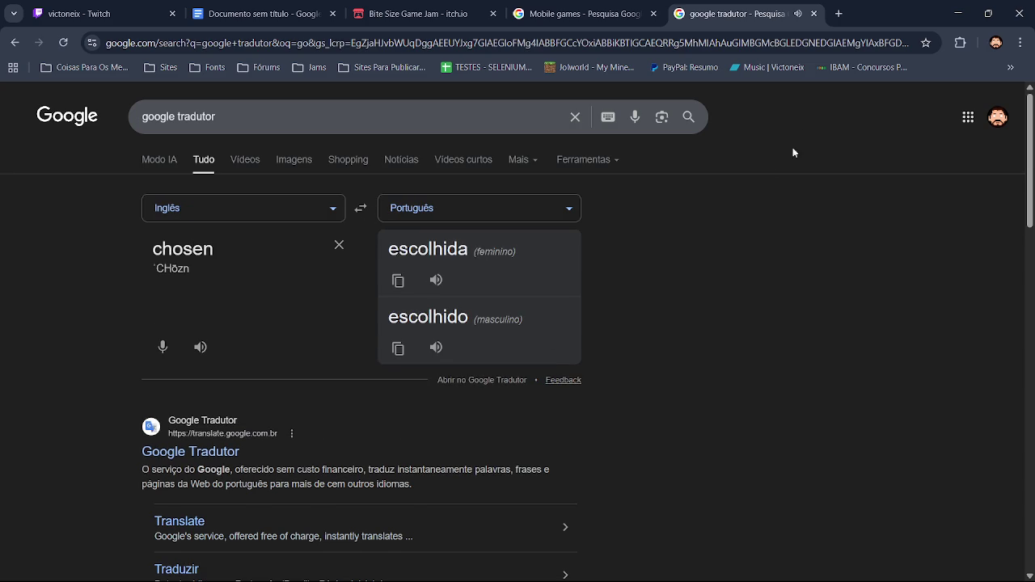
left_click(839, 13)
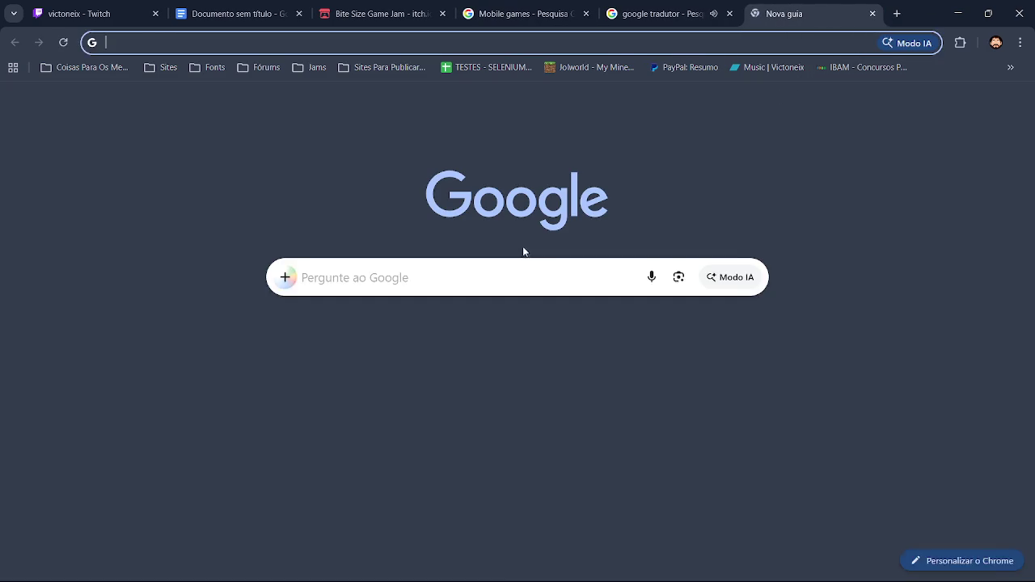
Step: Search Google for 'chosen', browse its image results, then close that tab
left_click(517, 273)
type("chosen")
key("Return")
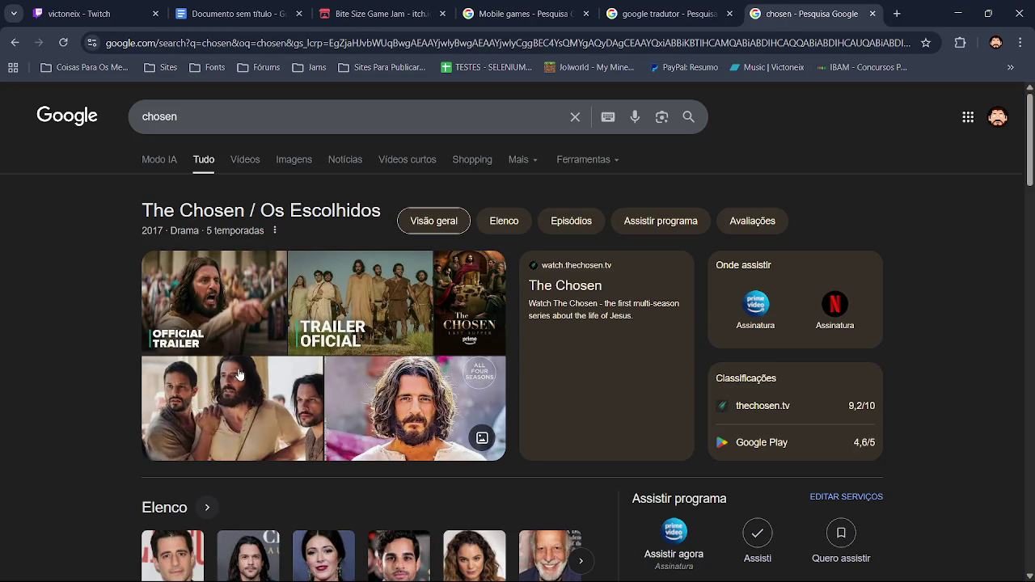
left_click(293, 171)
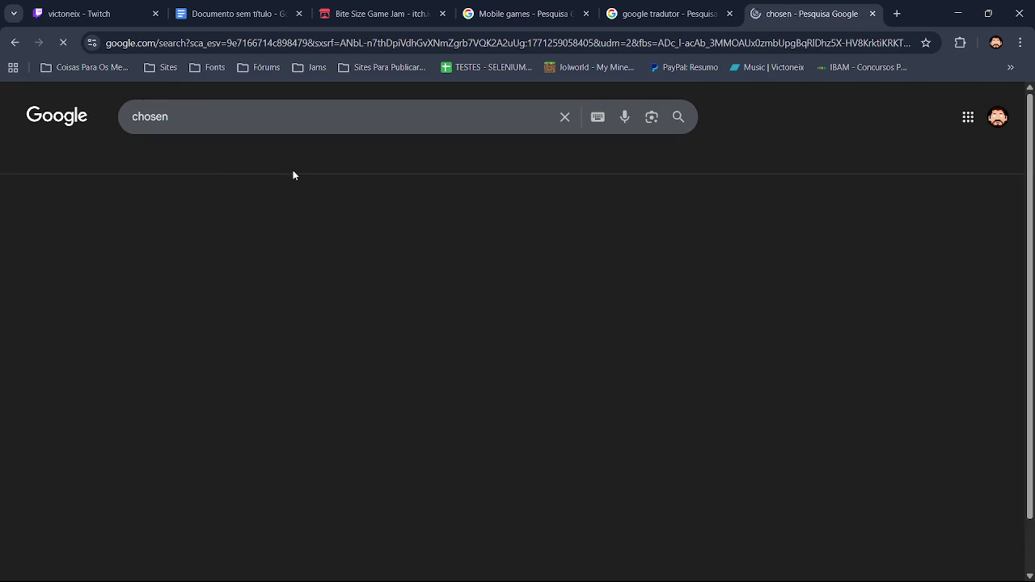
left_click_drag(1030, 158, 1031, 287)
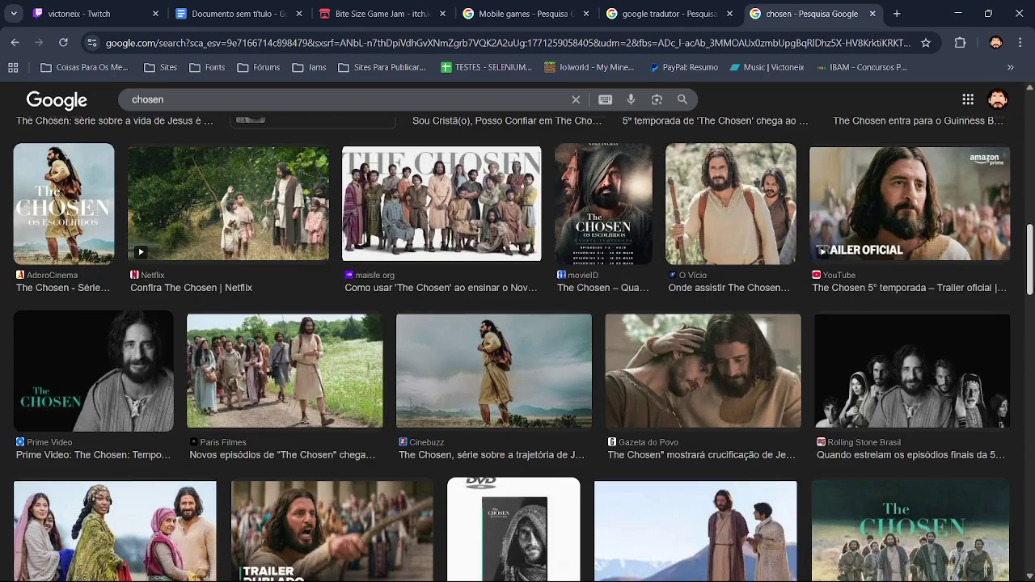
scroll(1032, 259, "down", 3)
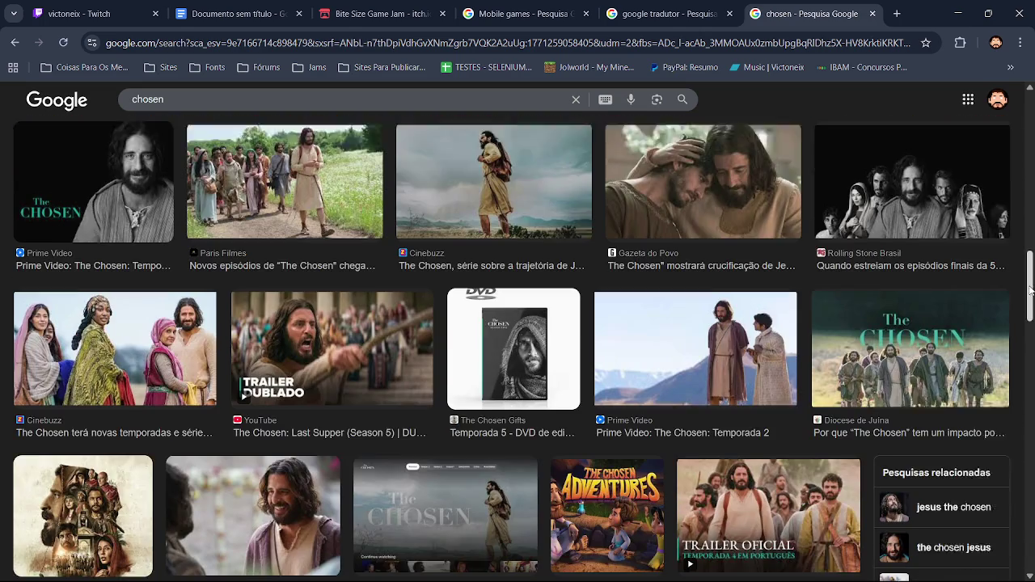
left_click(871, 13)
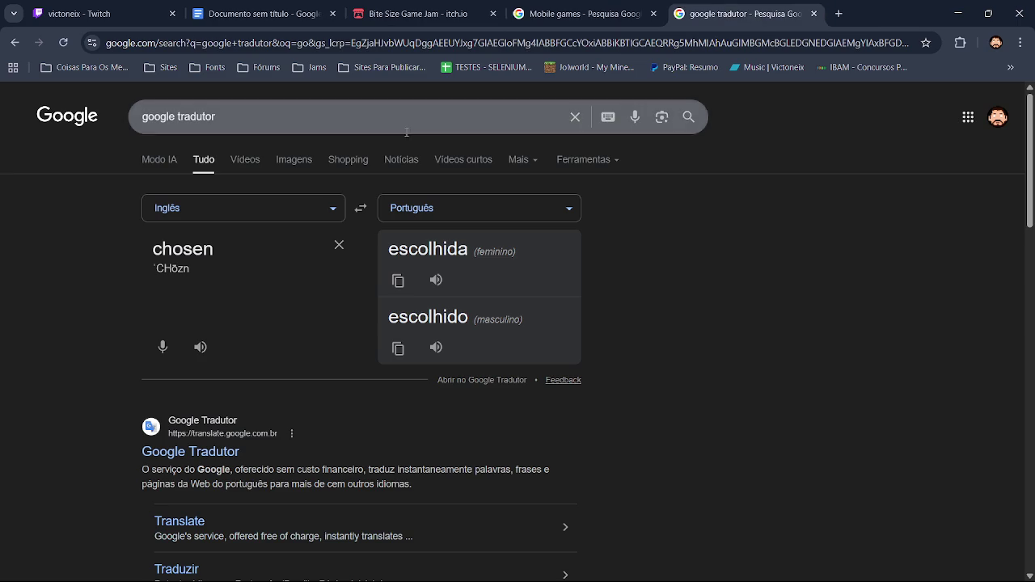
Step: Translate 'Excoliadas' from Portuguese to English and copy it
left_click(360, 210)
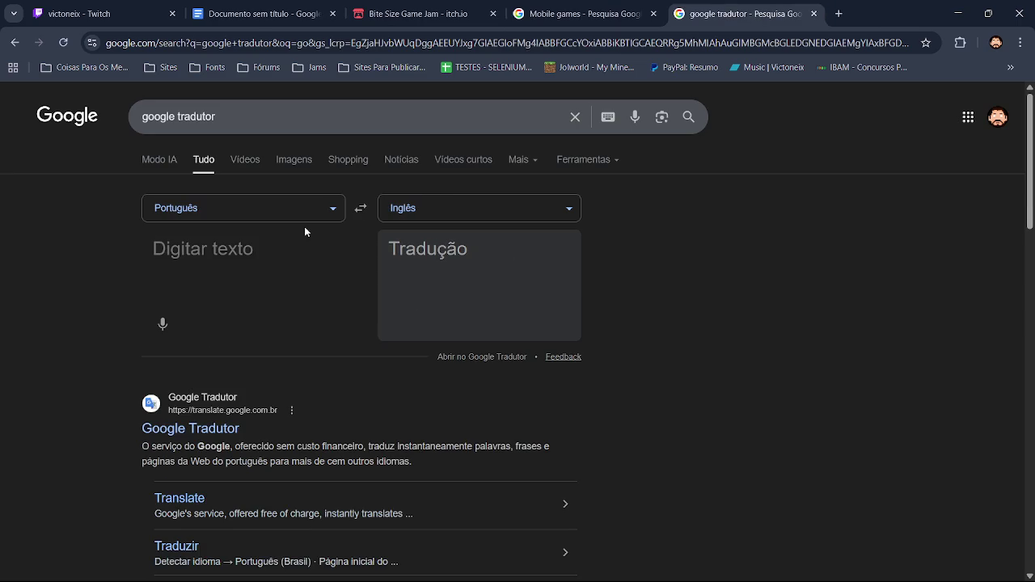
left_click(190, 239)
type("E")
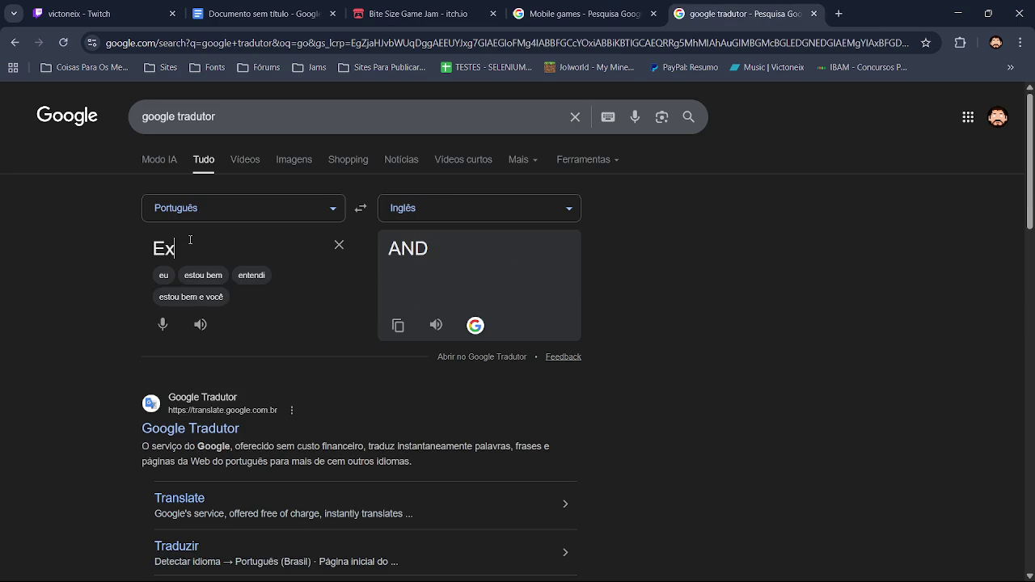
type("xcoliadas")
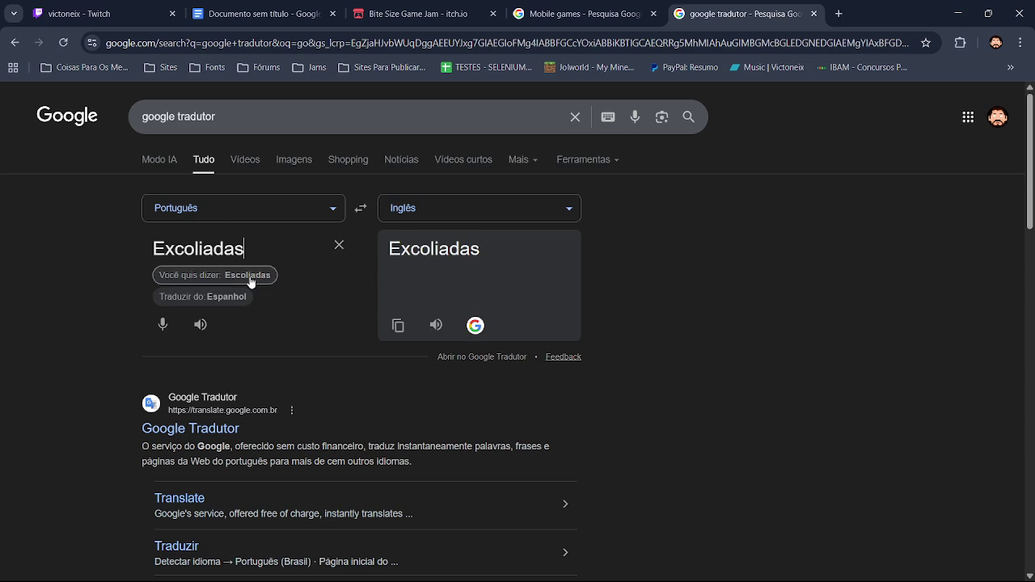
left_click(200, 326)
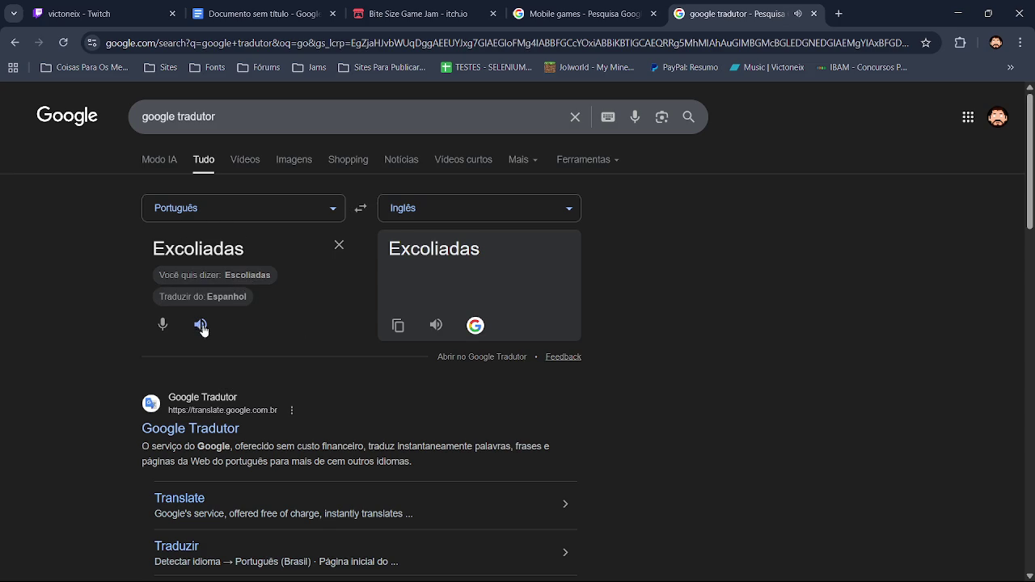
left_click(398, 326)
Step: Search Google in a new tab for the pasted 'Excoliadas' and browse its images
left_click(840, 16)
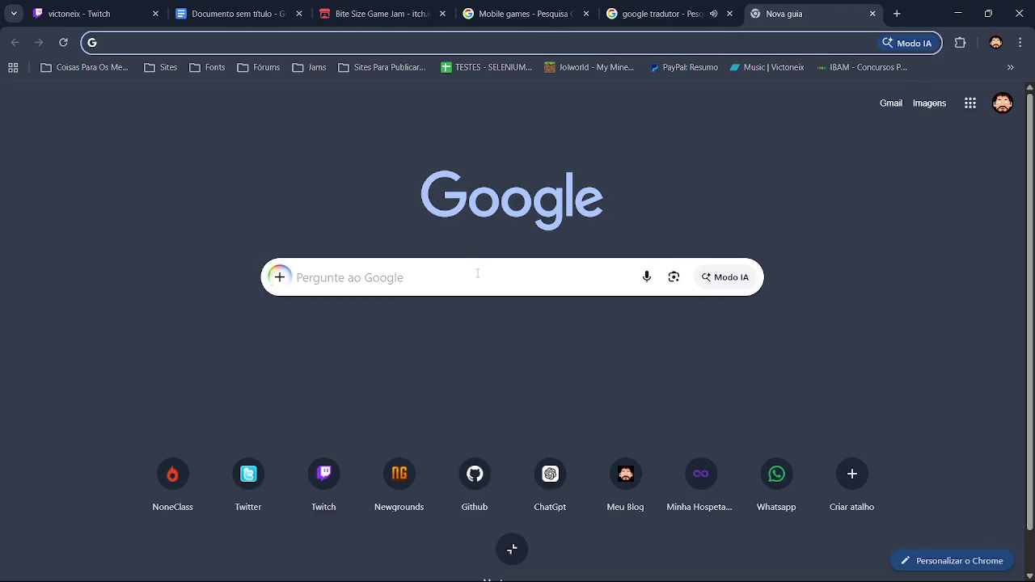
left_click(473, 275)
key("ctrl+v")
key("Return")
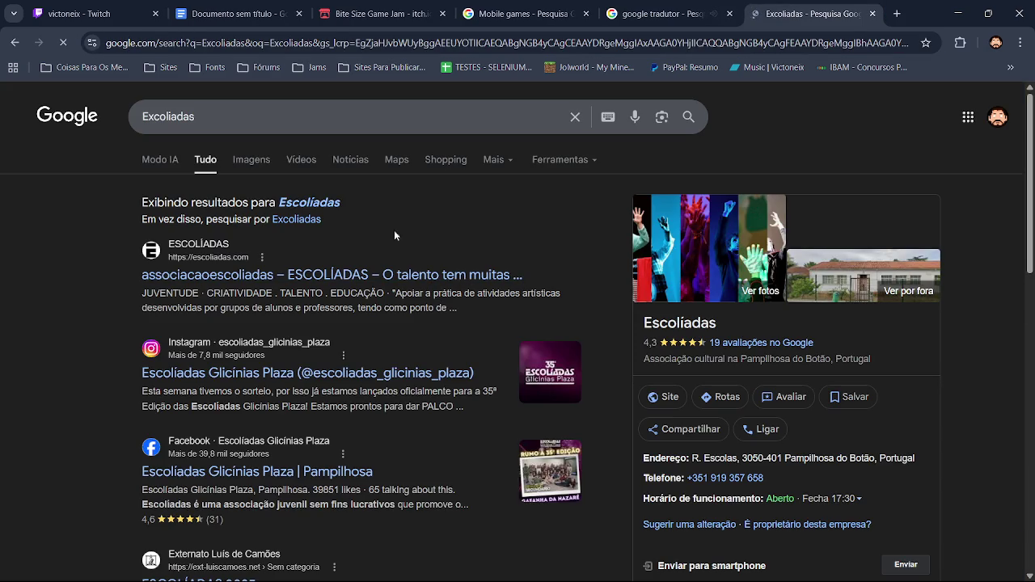
left_click(254, 162)
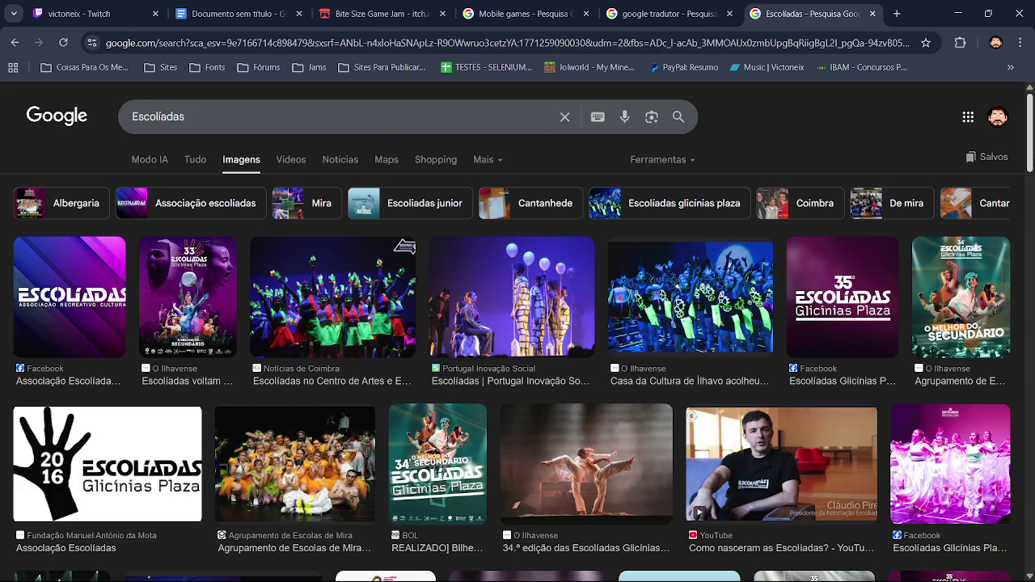
scroll(404, 247, "down", 5)
scroll(517, 323, "up", 5)
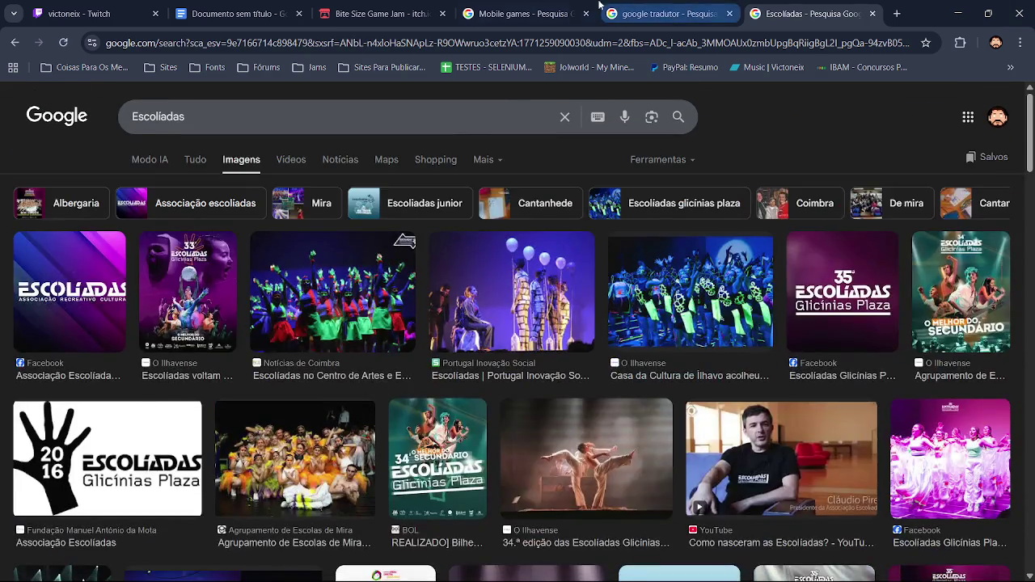
Step: Switch between tabs and return to the game document's Mecânicas e ideias heading
left_click(522, 14)
left_click(752, 12)
left_click(522, 14)
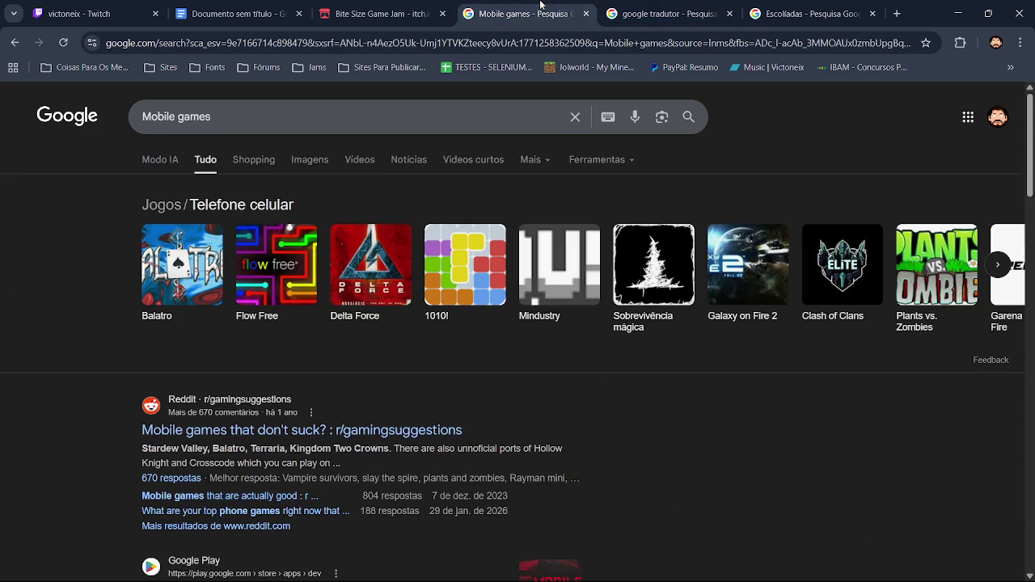
left_click(235, 13)
left_click(363, 220)
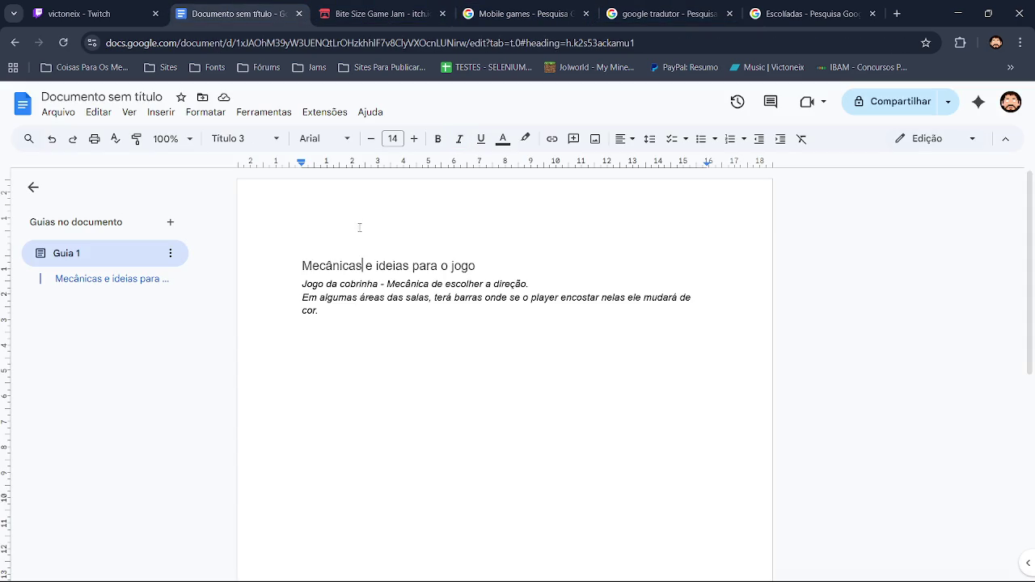
Step: Add a Título-style line 'Excoliadas - GDD' above the mechanics heading
left_click(302, 265)
key("Return")
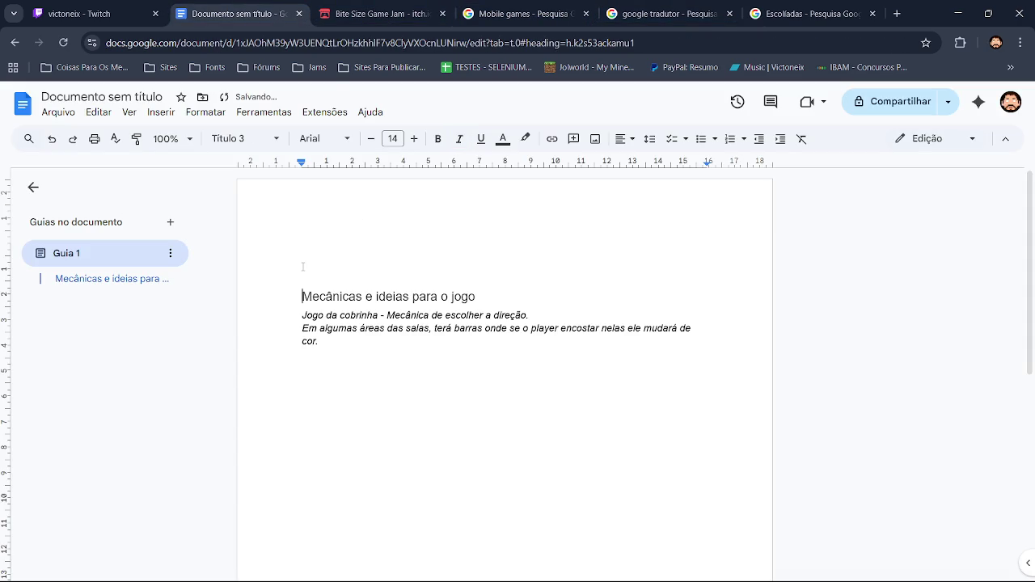
key("Up")
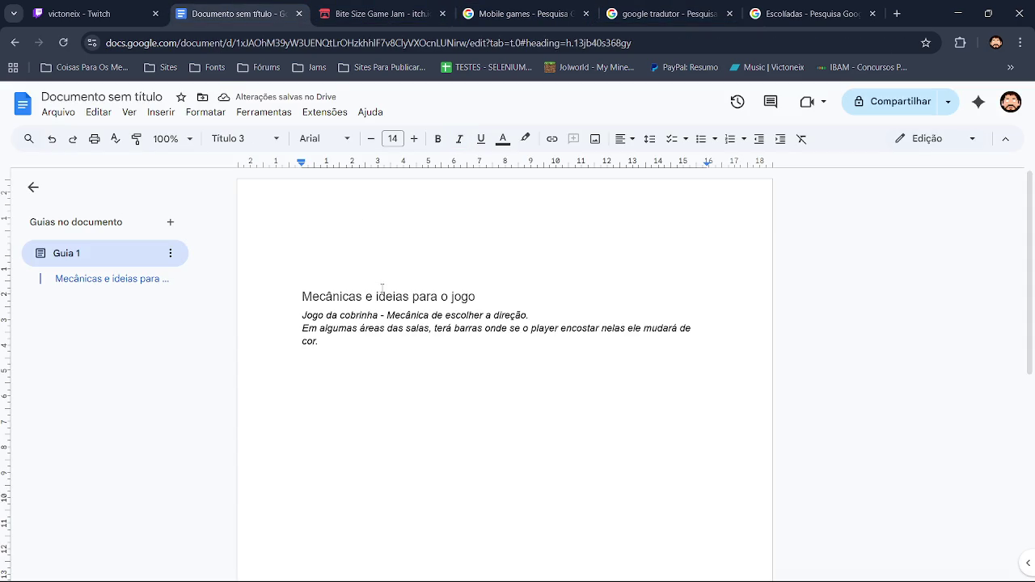
left_click(235, 133)
left_click(296, 235)
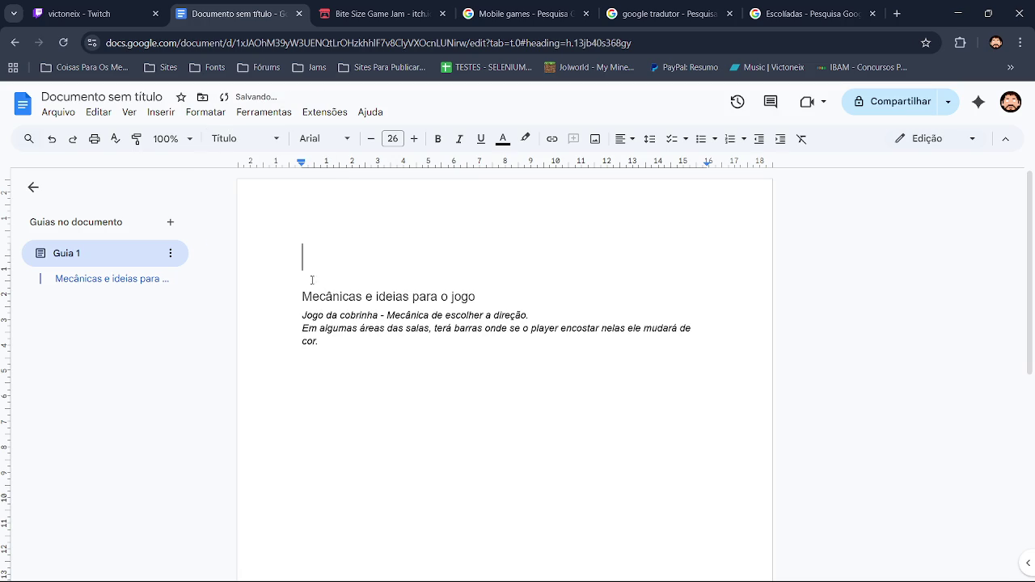
type("Excoliadas")
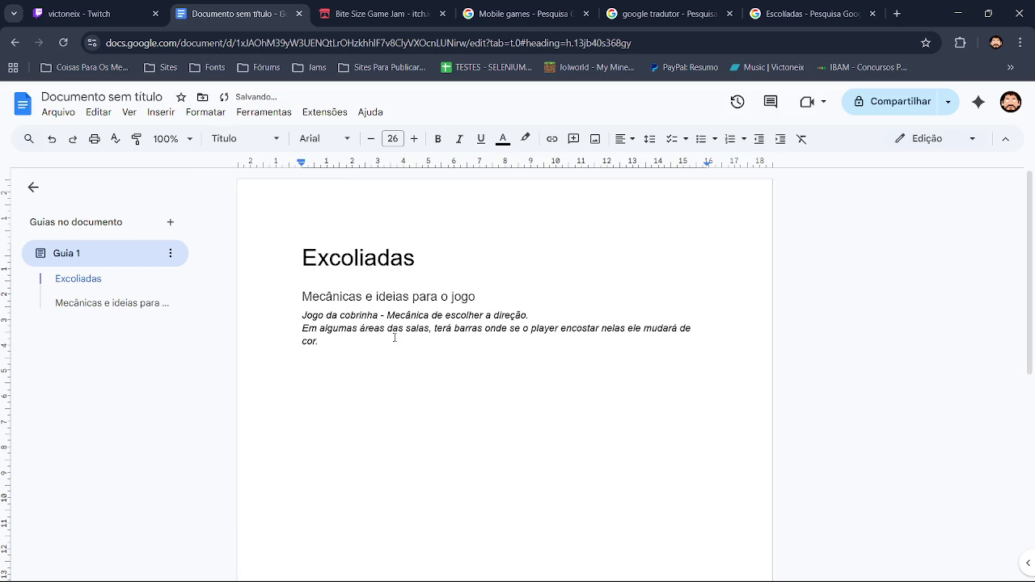
type(" - GDD")
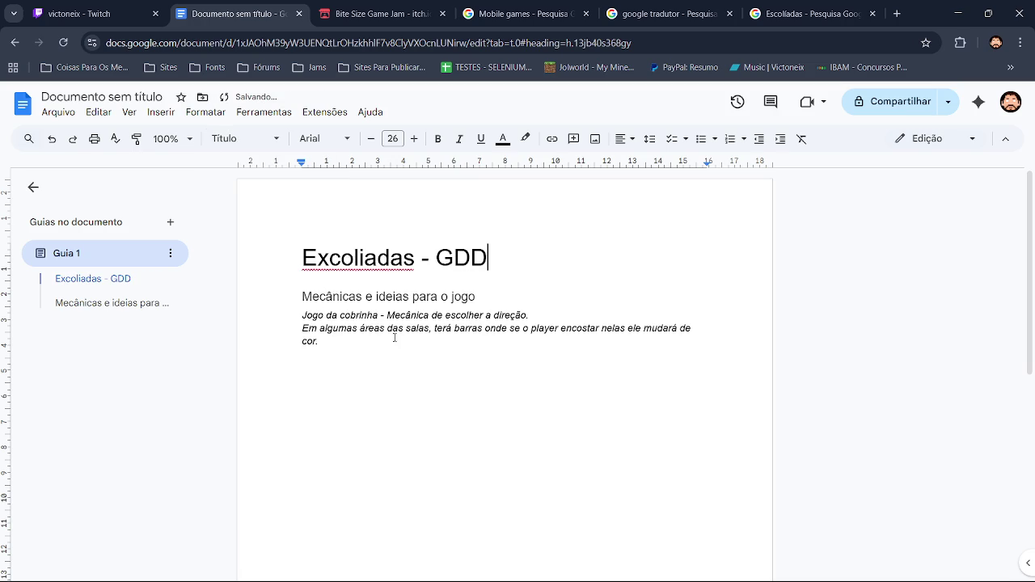
Step: Select 'Excoliadas' in the title, look it up with find, and open a new Google tab
left_click(353, 263)
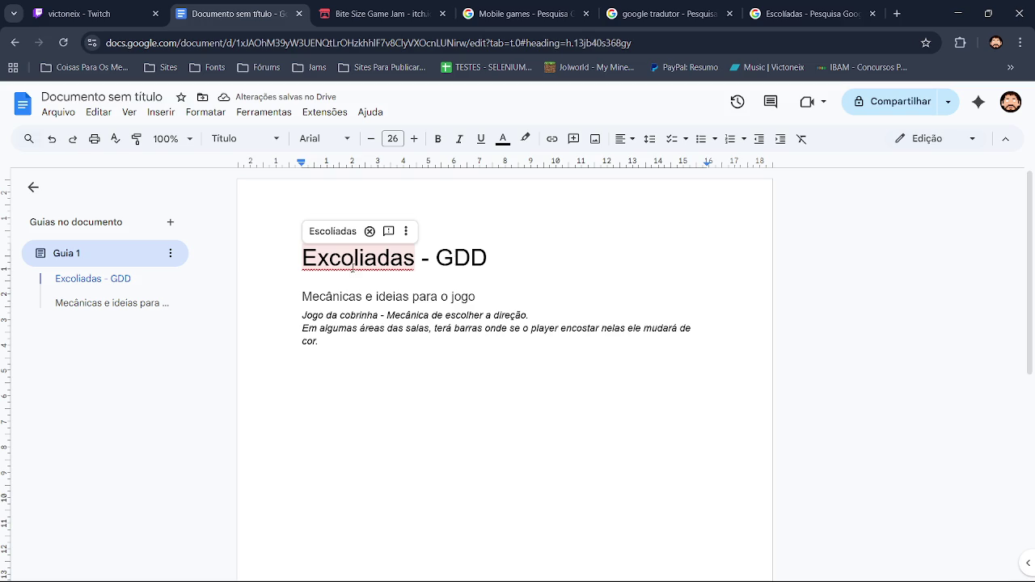
triple_click(320, 263)
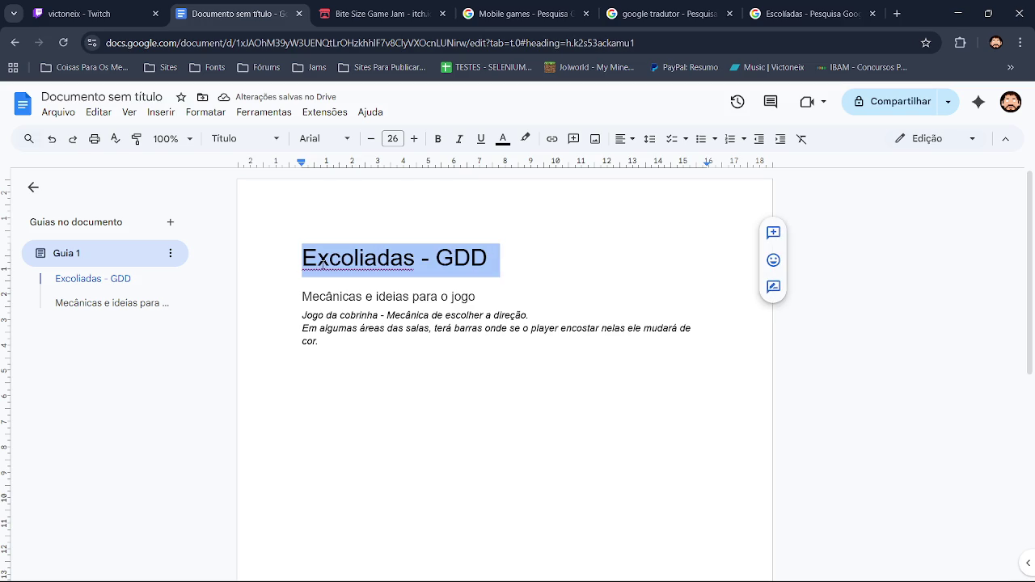
double_click(335, 260)
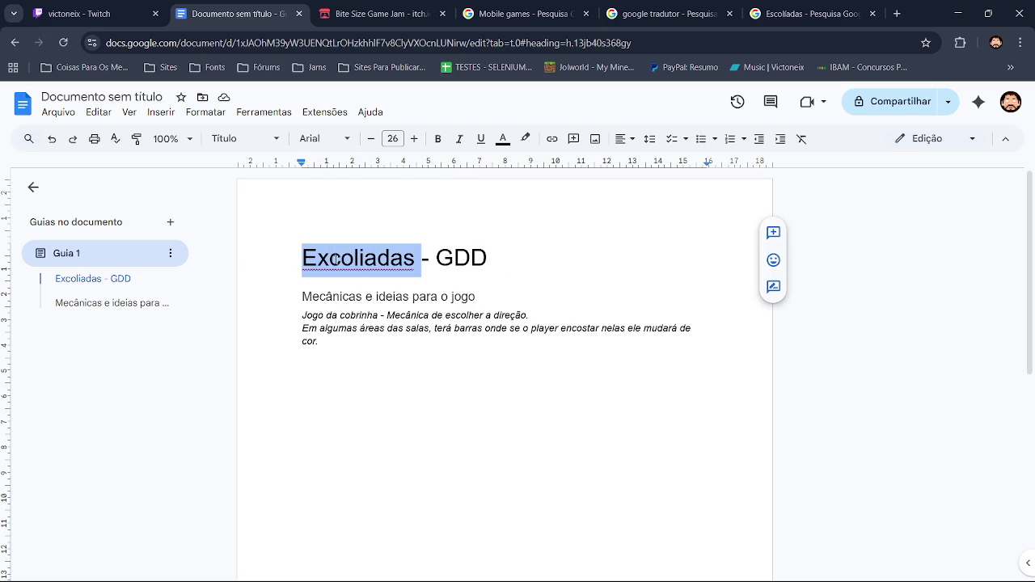
key("ctrl+f")
left_click(927, 71)
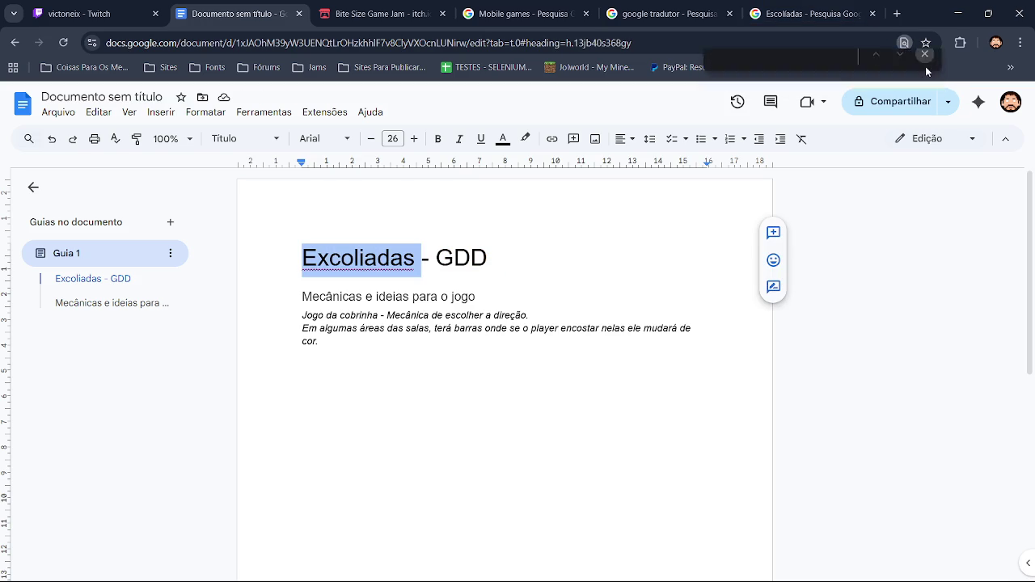
left_click(896, 13)
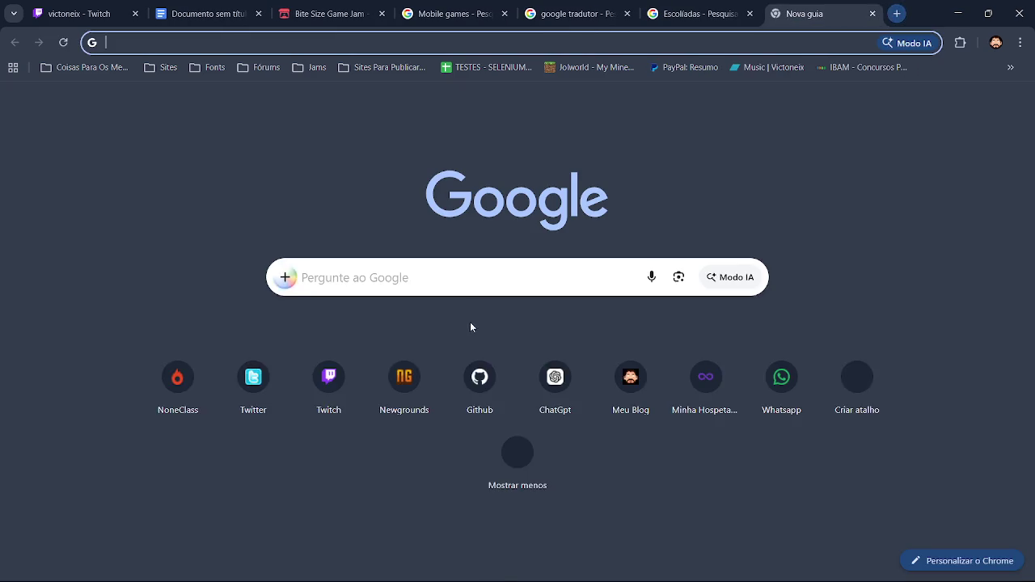
left_click(475, 270)
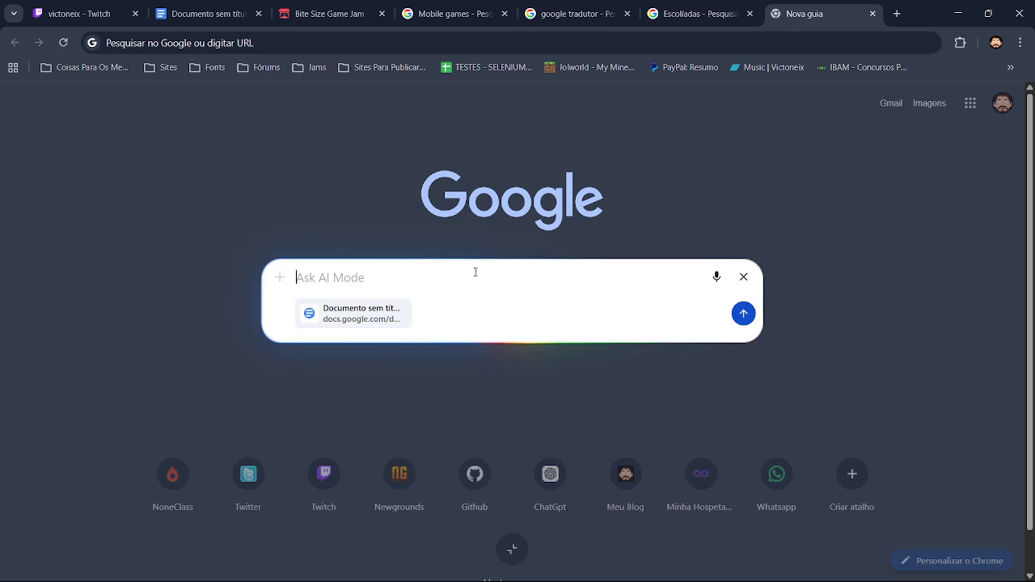
Step: Search Google for how to make letters uppercase
left_click(743, 276)
left_click(431, 278)
type("Como dei")
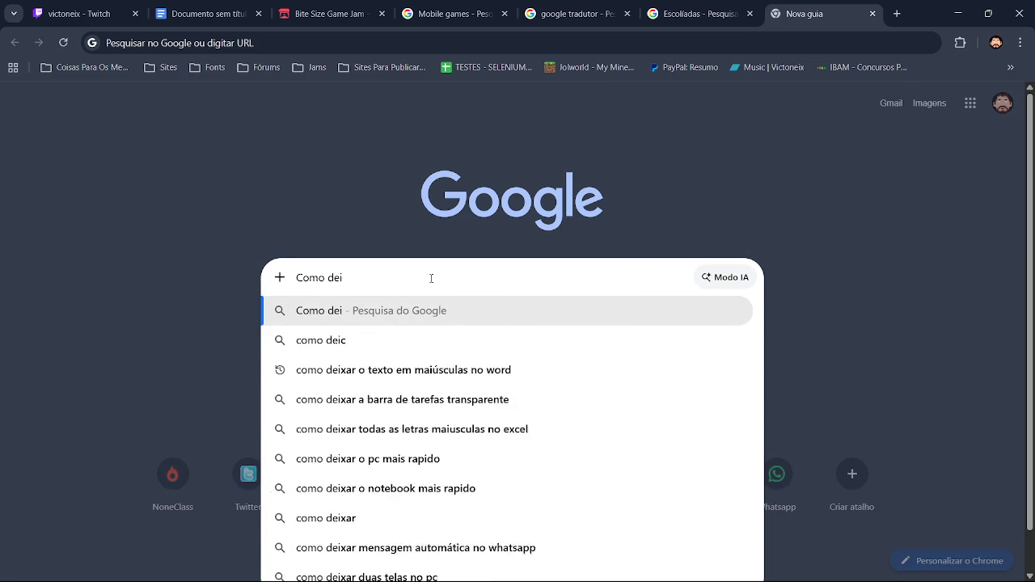
type("xar uma ")
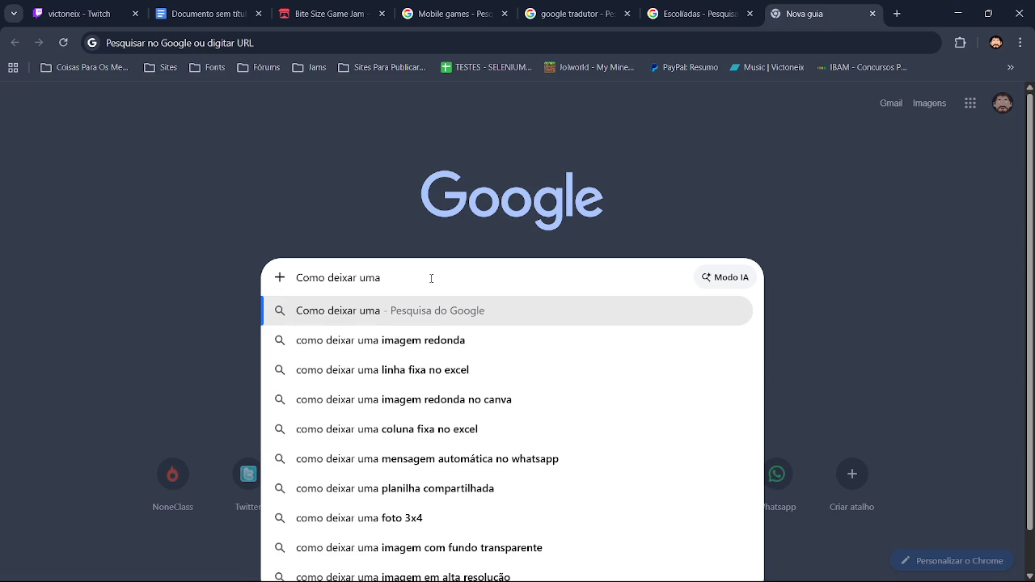
type("letra em mau")
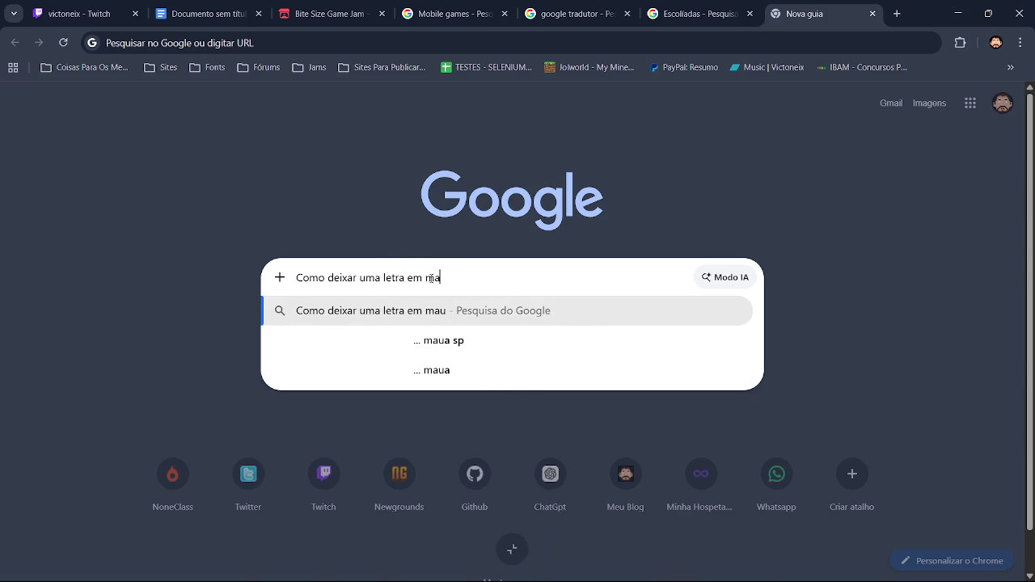
key("BackSpace")
key("Down")
key("Return")
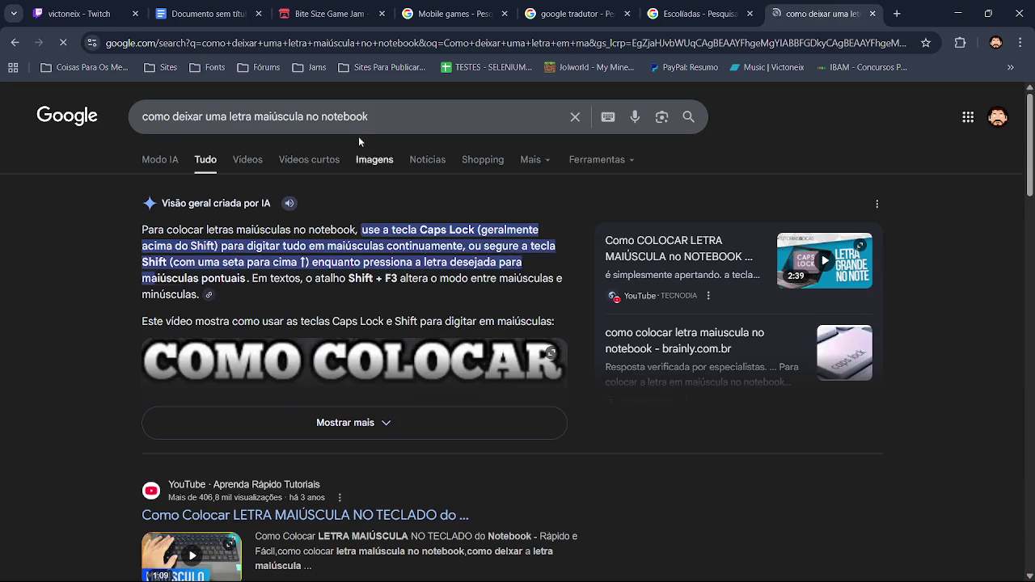
Step: Refine the query to making everything uppercase in Google Docs
left_click(350, 118)
double_click(349, 118)
type("goog")
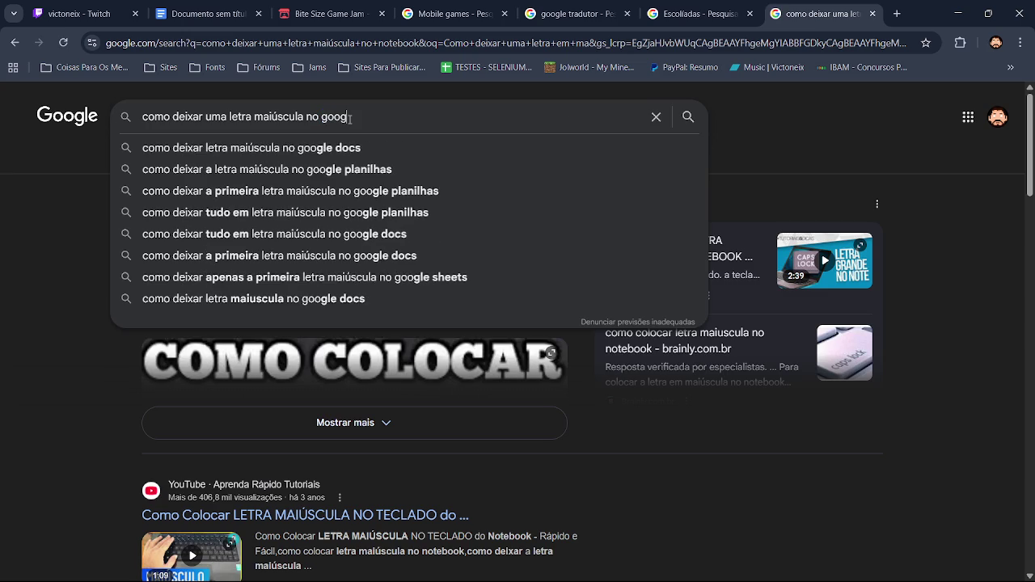
key("Down")
key("Down")
key("Down")
key("Down")
key("Down")
key("Return")
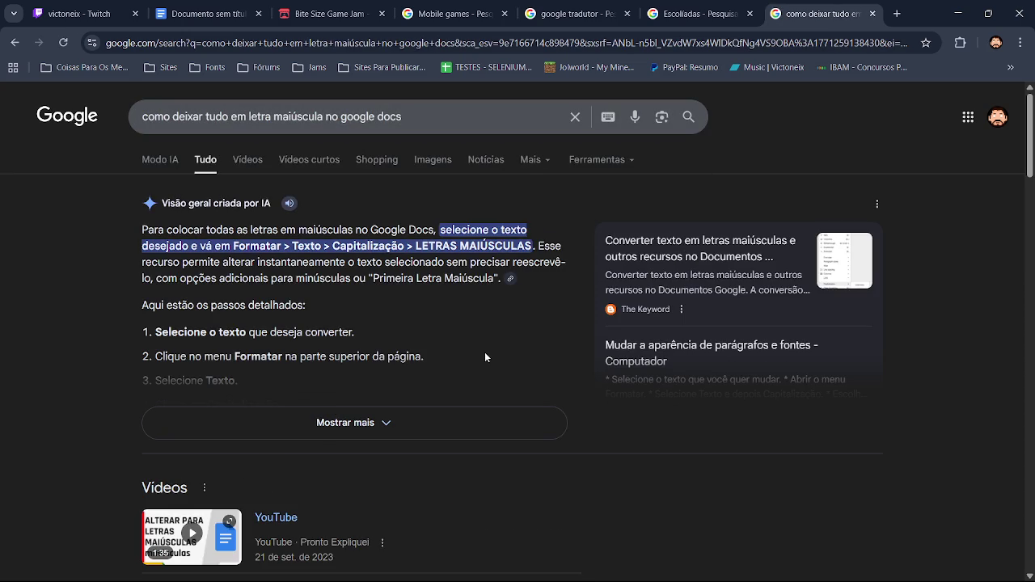
Step: Switch between tabs, selecting Excoliadas in the document title along the way
left_click(700, 14)
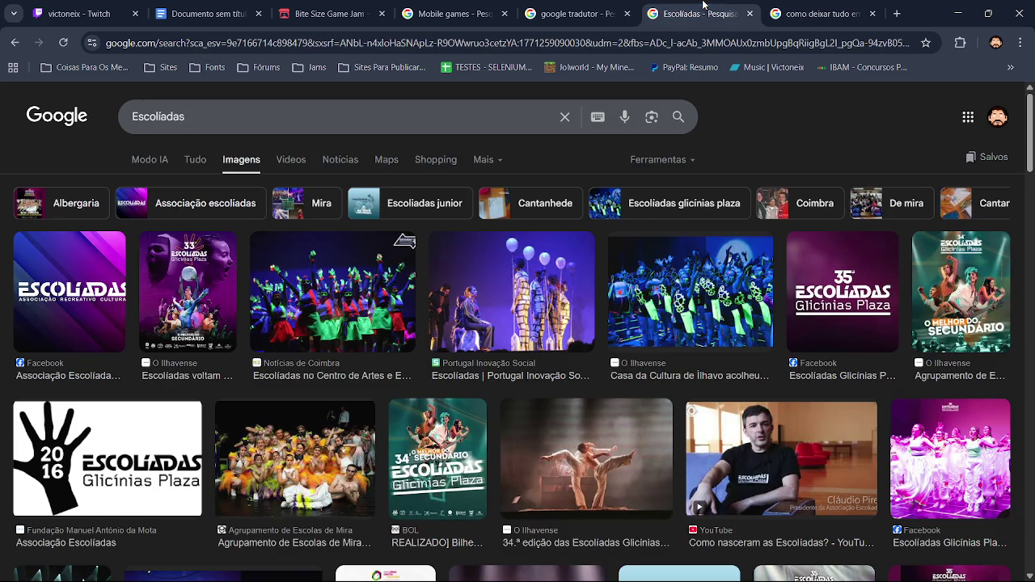
left_click(239, 9)
double_click(379, 279)
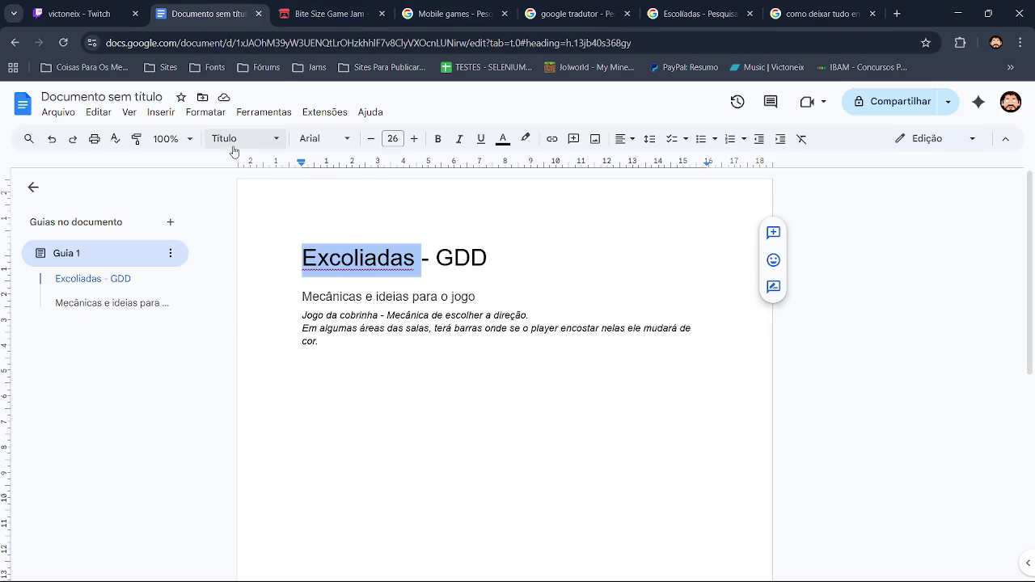
left_click(801, 7)
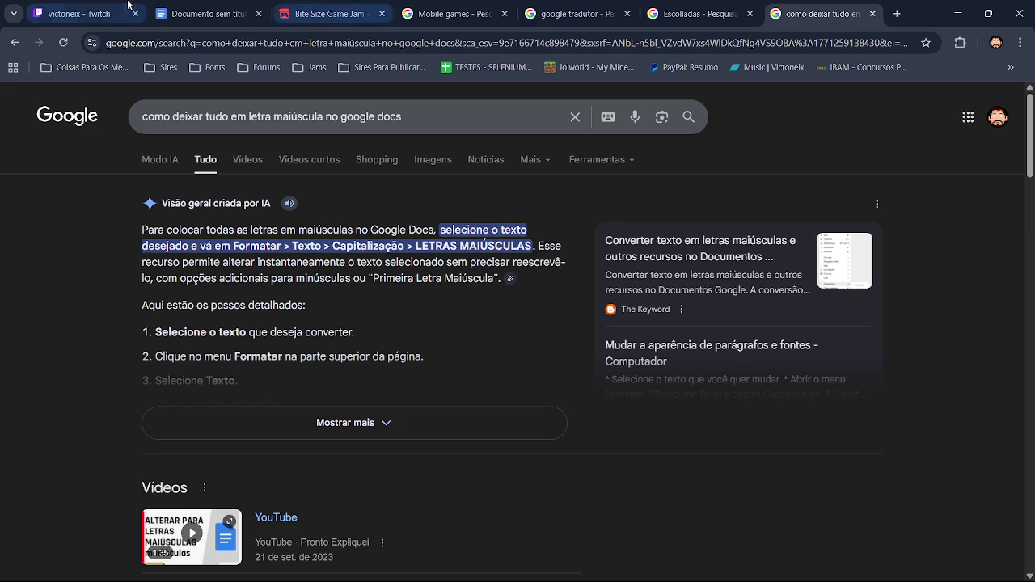
left_click(177, 4)
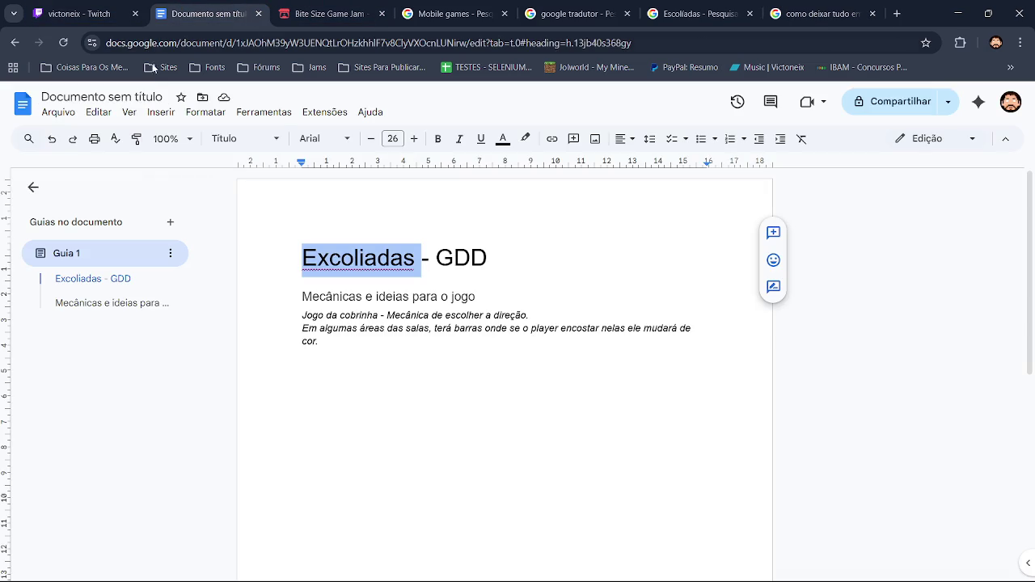
Step: Convert Excoliadas in the title to MAIÚSCULAS via the Formatar menu
left_click(212, 117)
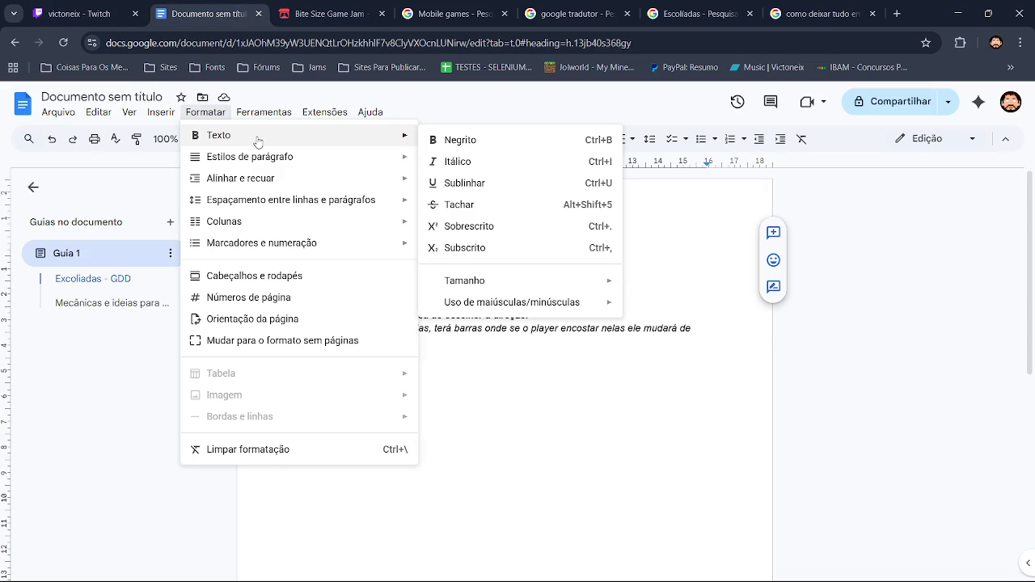
mouse_move(219, 135)
left_click(655, 329)
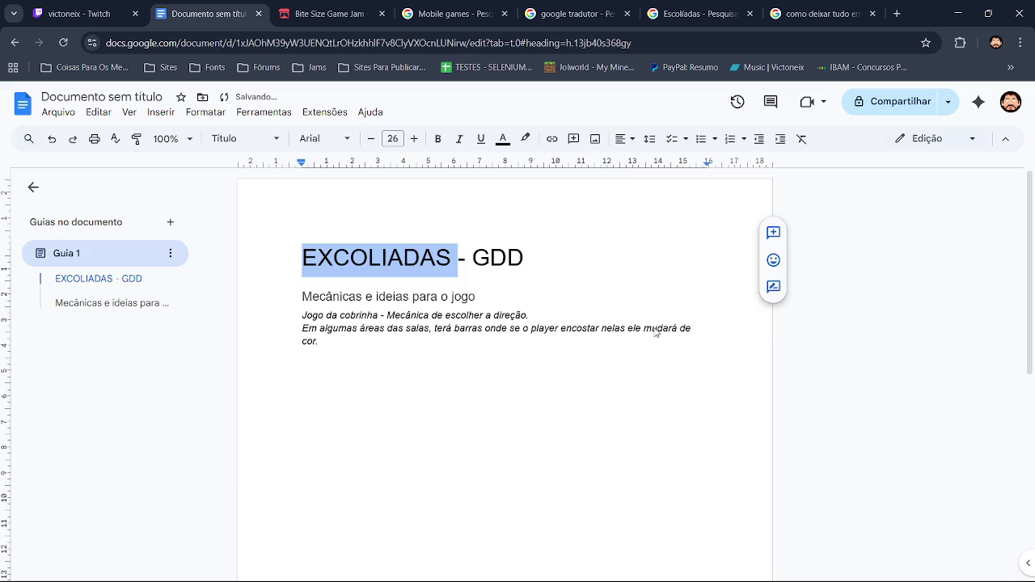
left_click(490, 257)
Step: Centre the EXCOLIADAS - GDD title and start an empty line below it
left_click_drag(524, 257, 302, 257)
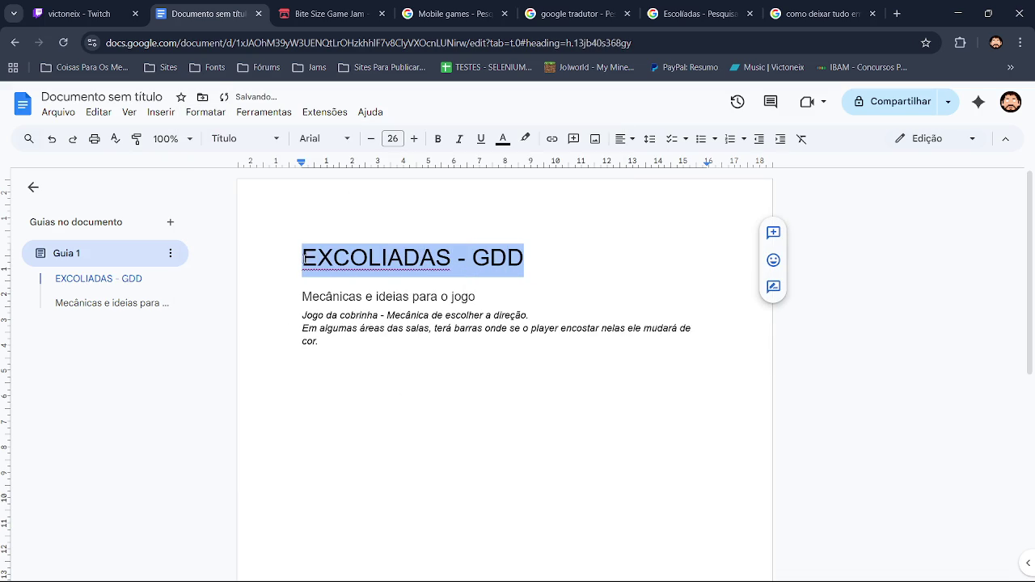
left_click(627, 138)
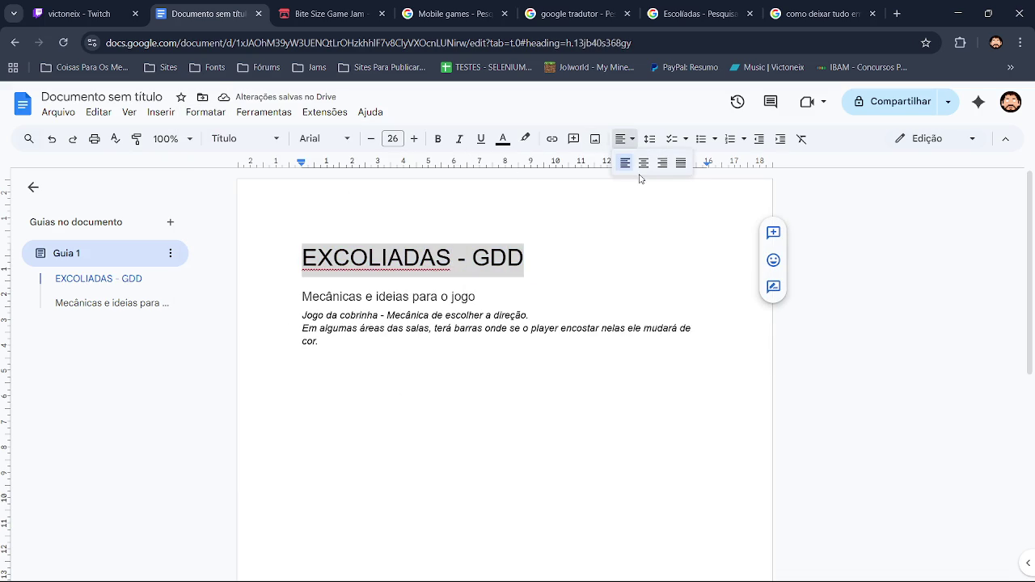
left_click(641, 166)
left_click(626, 254)
key("Return")
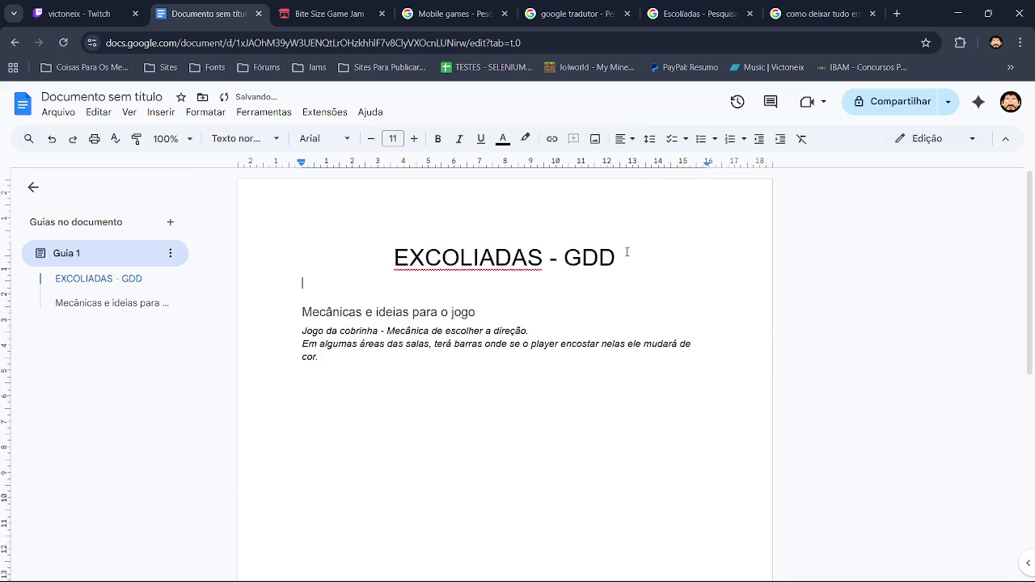
Step: Add a Subtítulo line reading 'Prototipo do jogo versão 1.0.0'
left_click(242, 138)
mouse_move(258, 269)
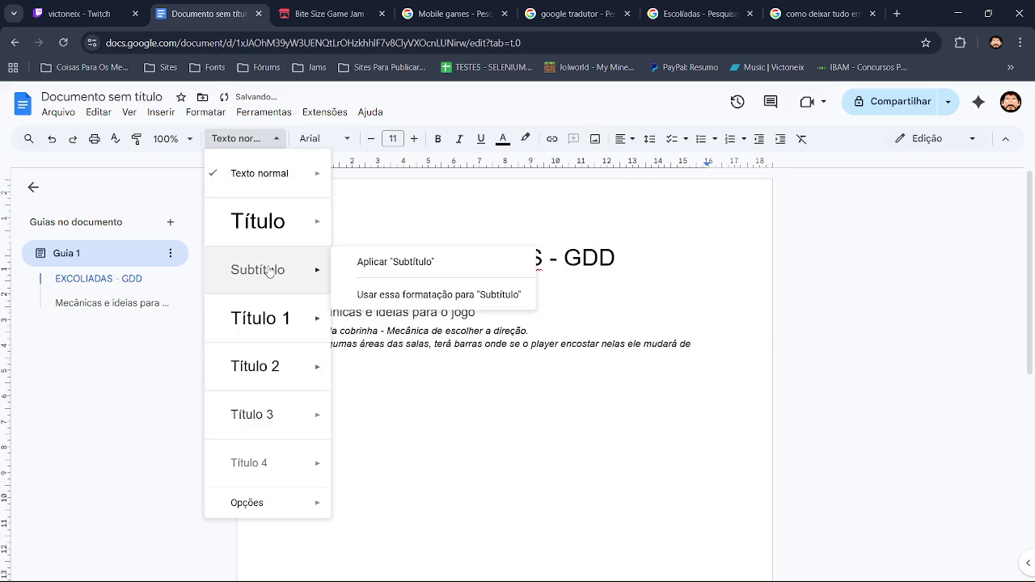
left_click(405, 261)
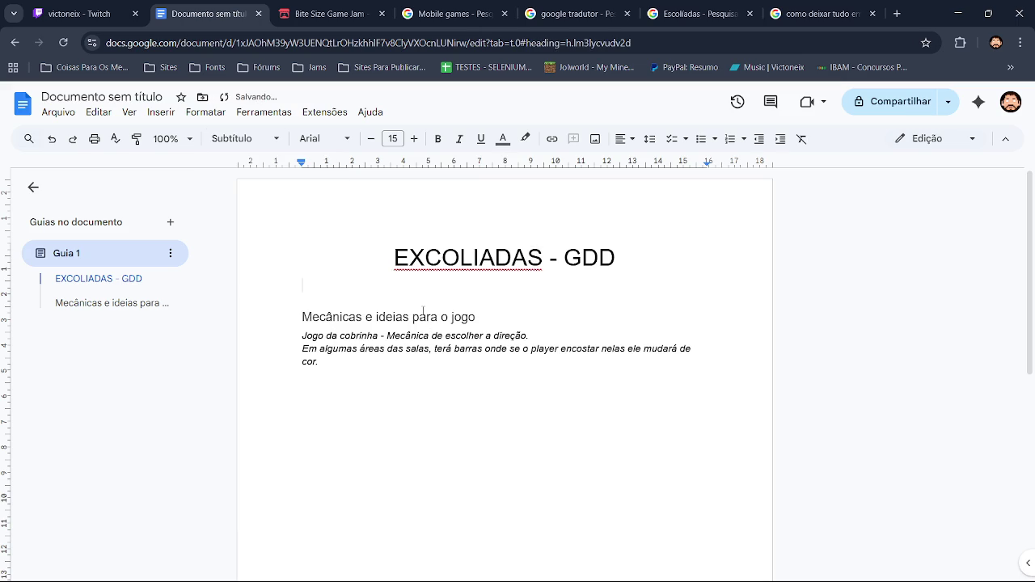
type("Pro")
type("totipo do jogo versão 1.")
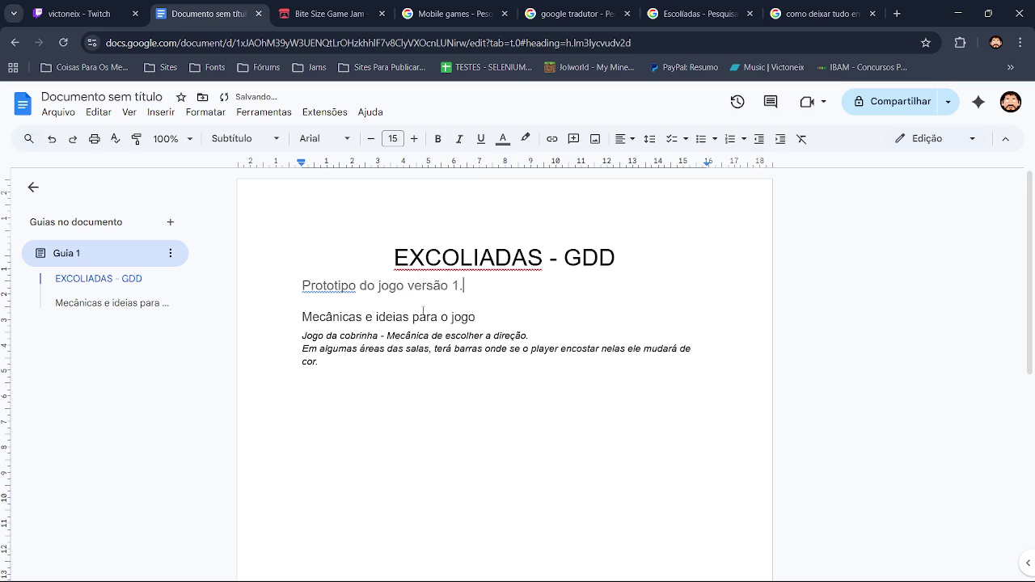
type("0.0")
key("shift+Left")
key("shift+Left")
key("shift+Left")
key("ctrl+shift+Left")
key("ctrl+shift+Left")
key("ctrl+shift+Left")
key("ctrl+shift+Left")
key("ctrl+shift+Left")
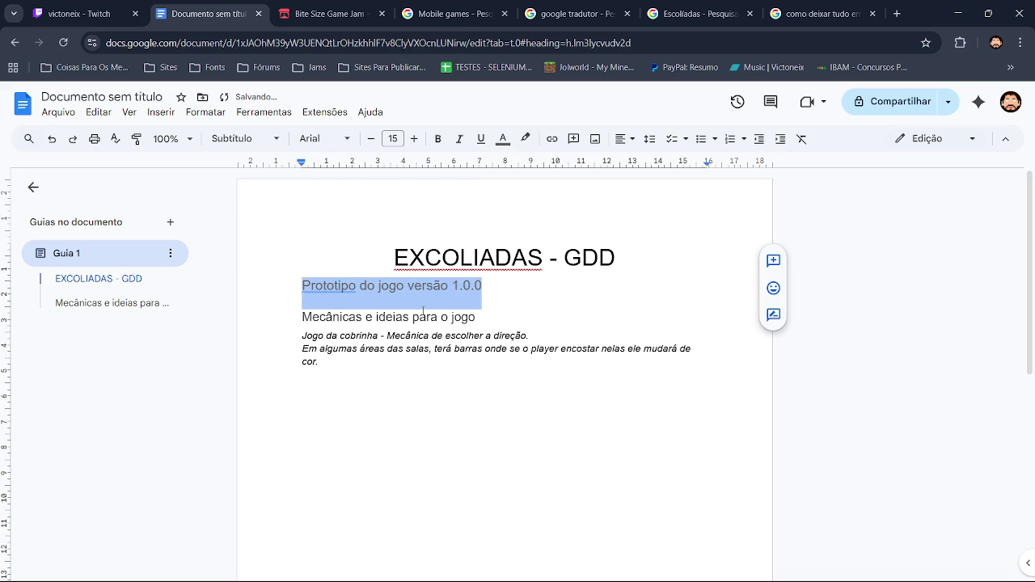
Step: Centre the subtitle and correct Prototipo to Protótipo
left_click(623, 139)
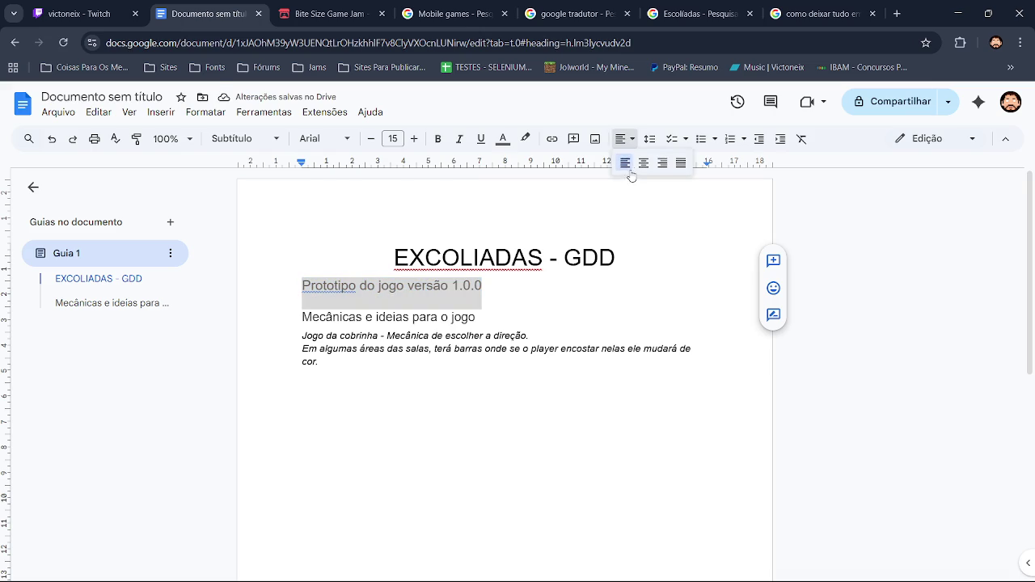
left_click(645, 162)
left_click(443, 288)
left_click(445, 268)
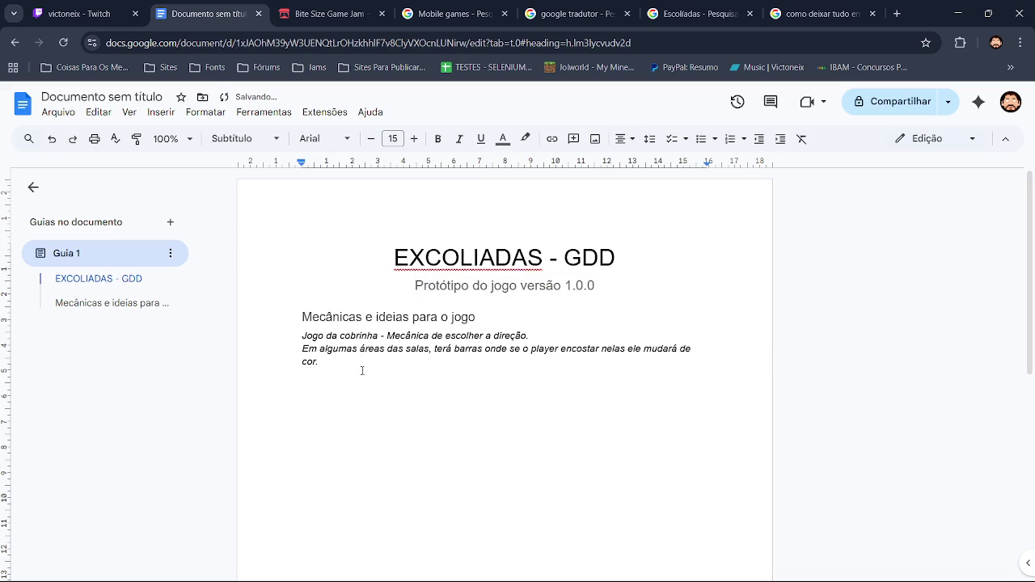
left_click(299, 317)
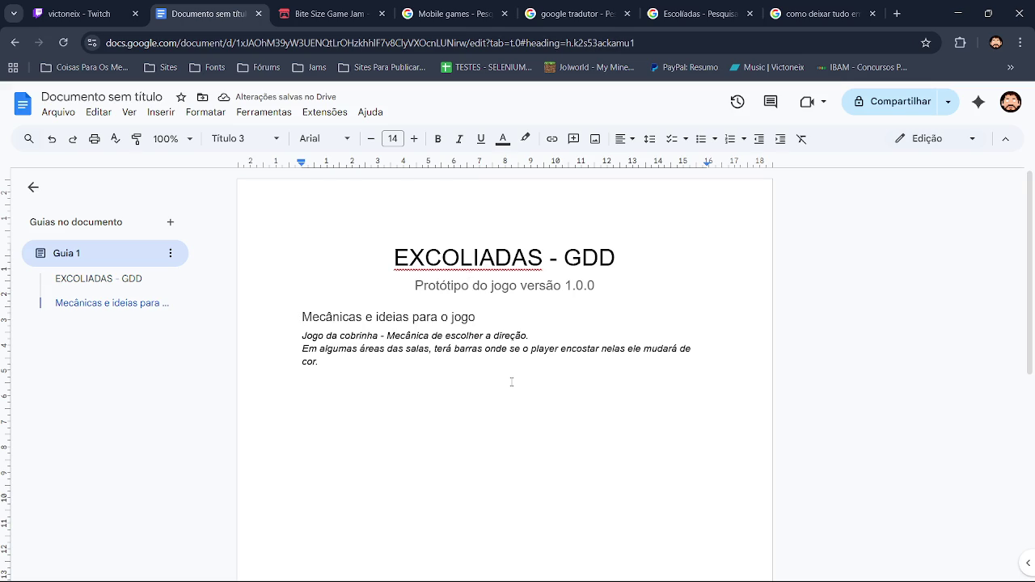
Step: Insert a heading 'Conceito Geral' below the subtitle and start a new line
key("Down")
key("Down")
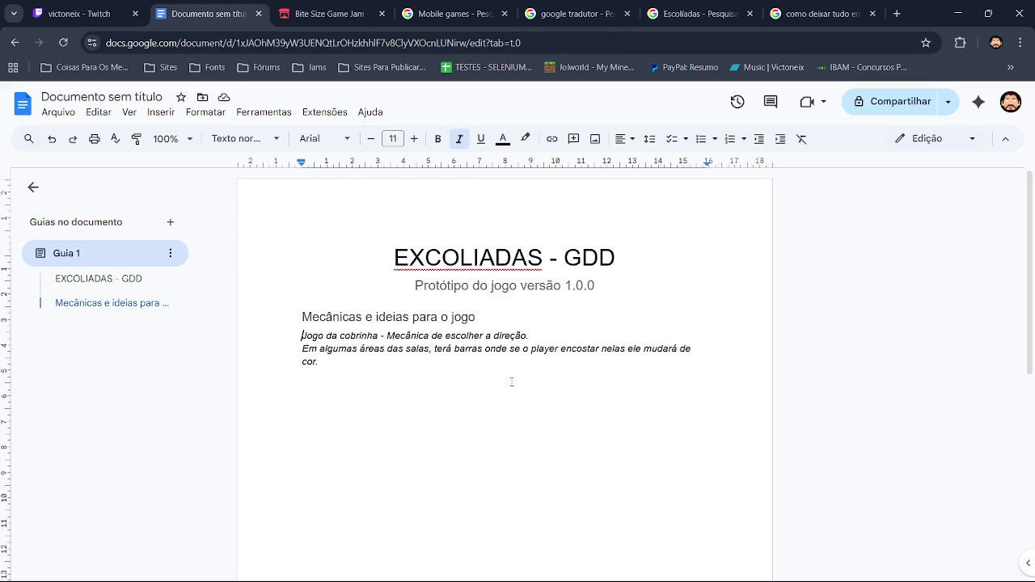
key("Up")
key("Up")
key("Up")
key("Up")
key("Up")
key("Up")
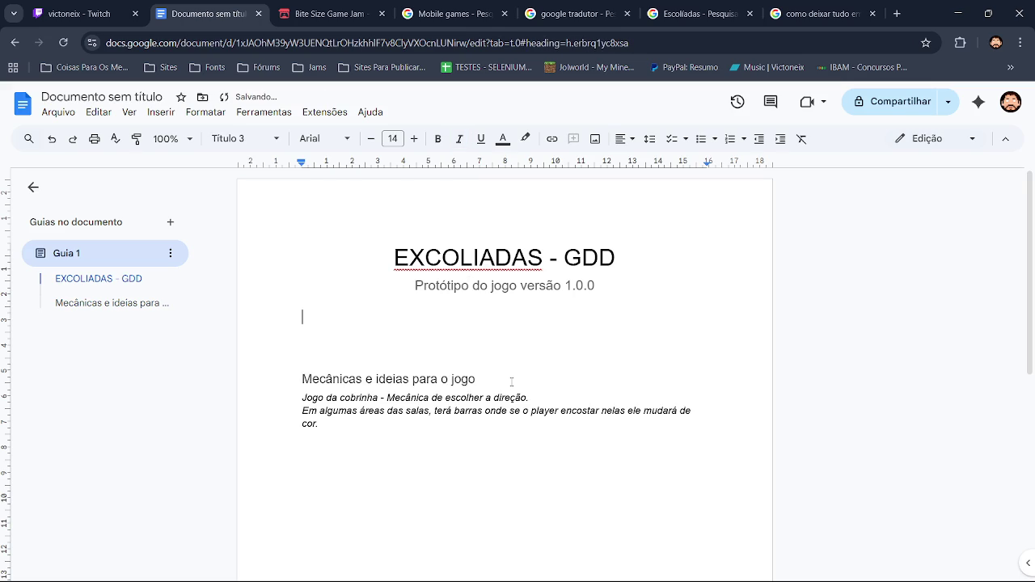
left_click(242, 138)
mouse_move(267, 270)
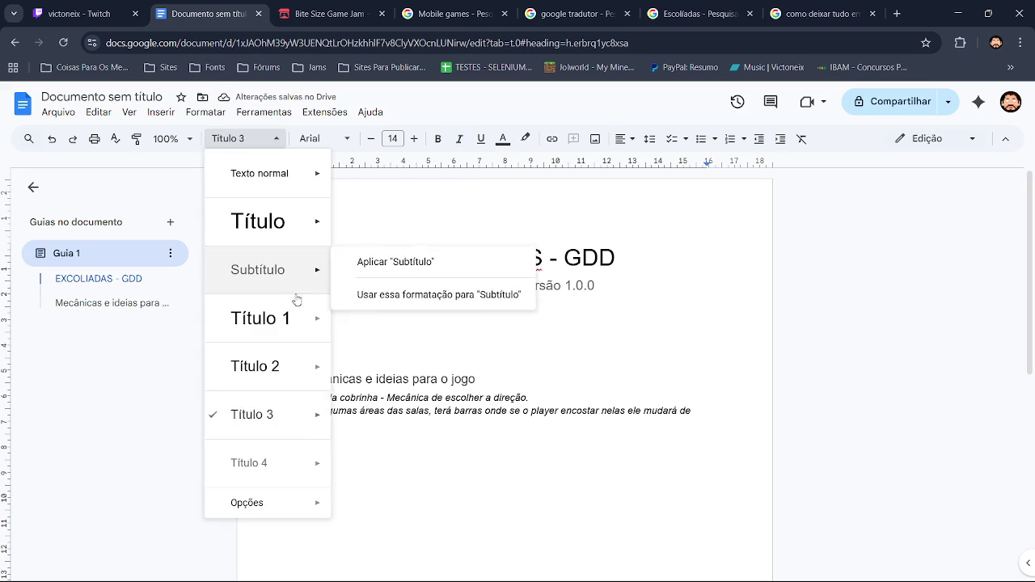
left_click(292, 413)
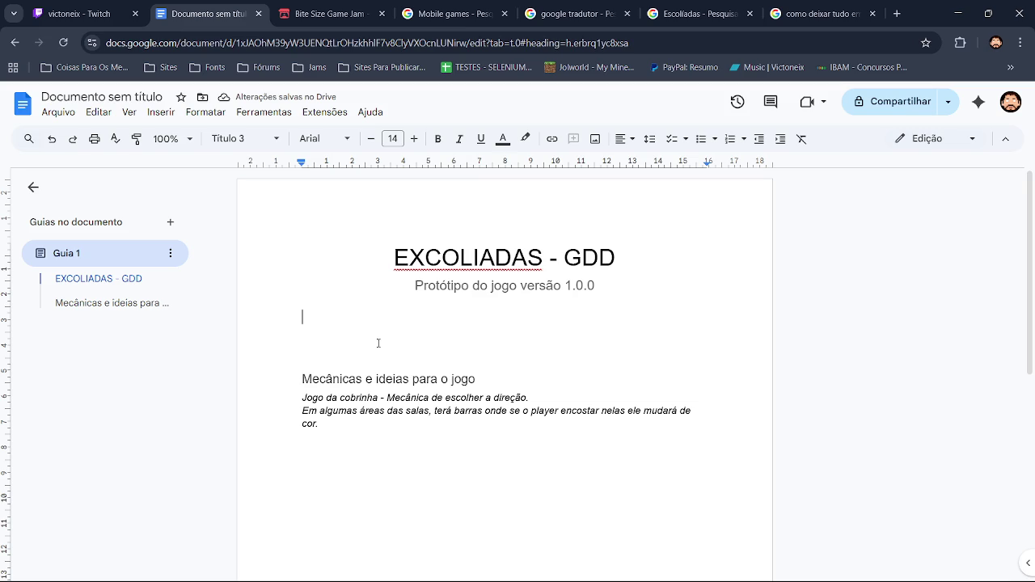
type("Conceito Geral do jogo")
key("BackSpace")
key("BackSpace")
key("BackSpace")
key("BackSpace")
key("BackSpace")
key("BackSpace")
key("BackSpace")
key("Return")
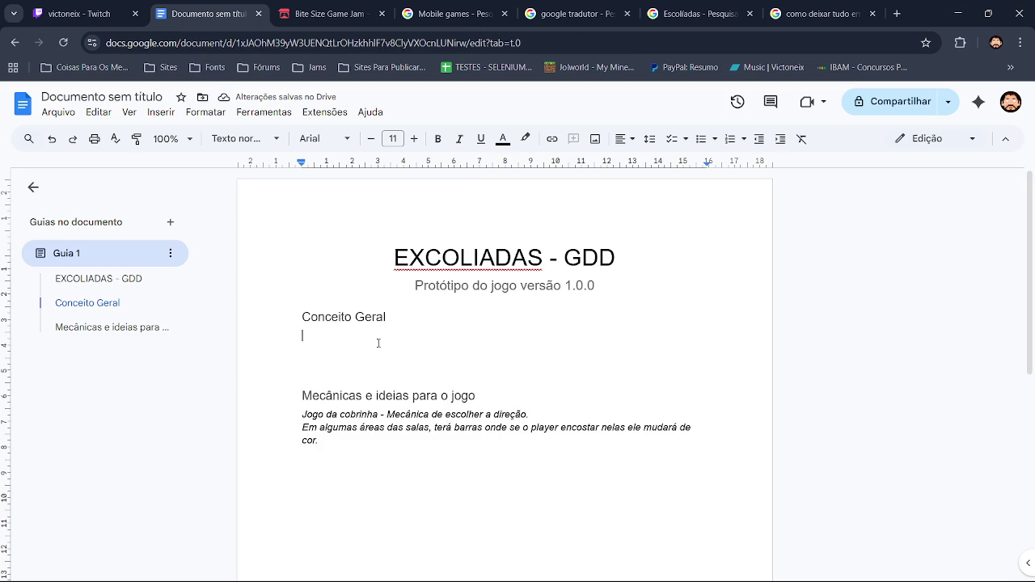
Step: Type the concept sentence about fleeing a giant room of enemies and traps by choosing rooms
type("você")
key("BackSpace")
key("BackSpace")
key("BackSpace")
key("BackSpace")
type("Você contre")
key("BackSpace")
type("ola o jo")
type("go ")
type("por")
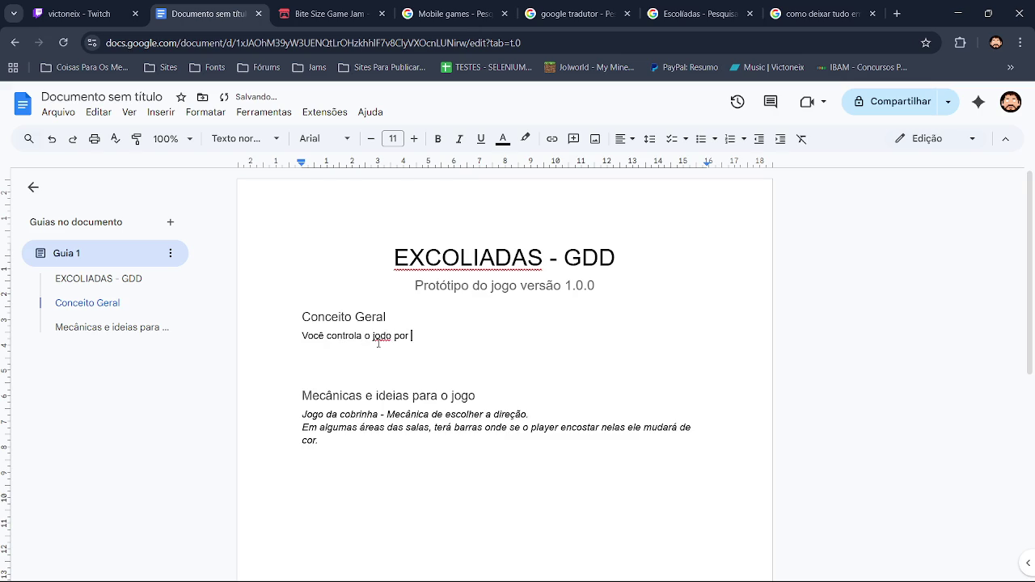
type(" uma sala ")
type("gingante cheid")
key("BackSpace")
type("a de ")
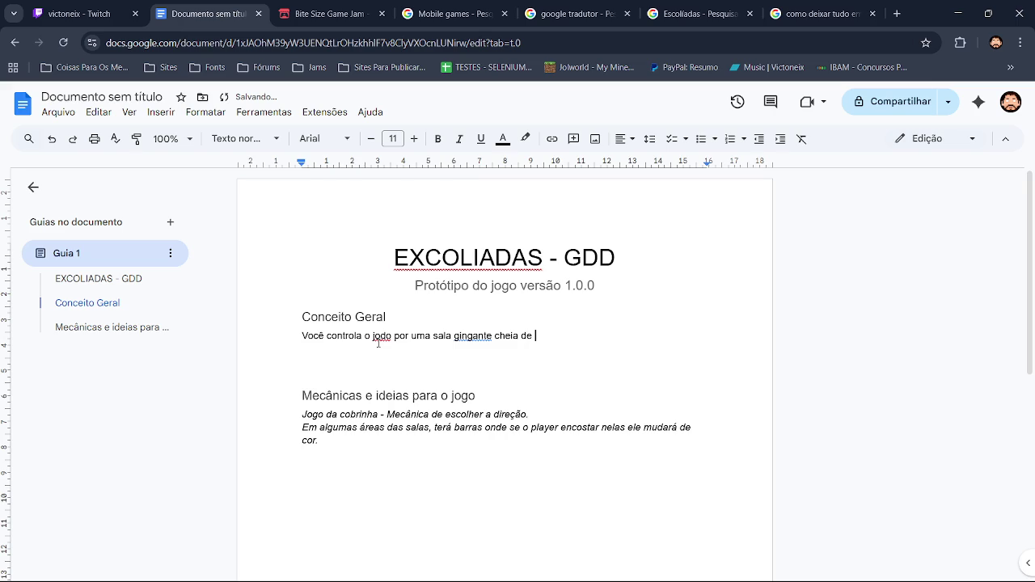
type("inimigo e armadilha, e deve fu")
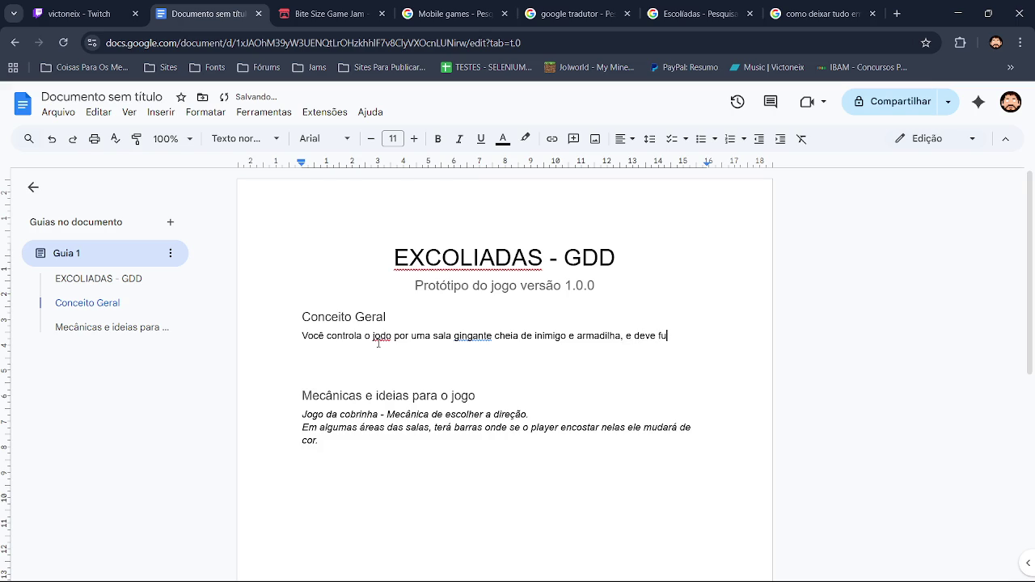
type("g")
type("ir dela")
type(" f")
type("azen")
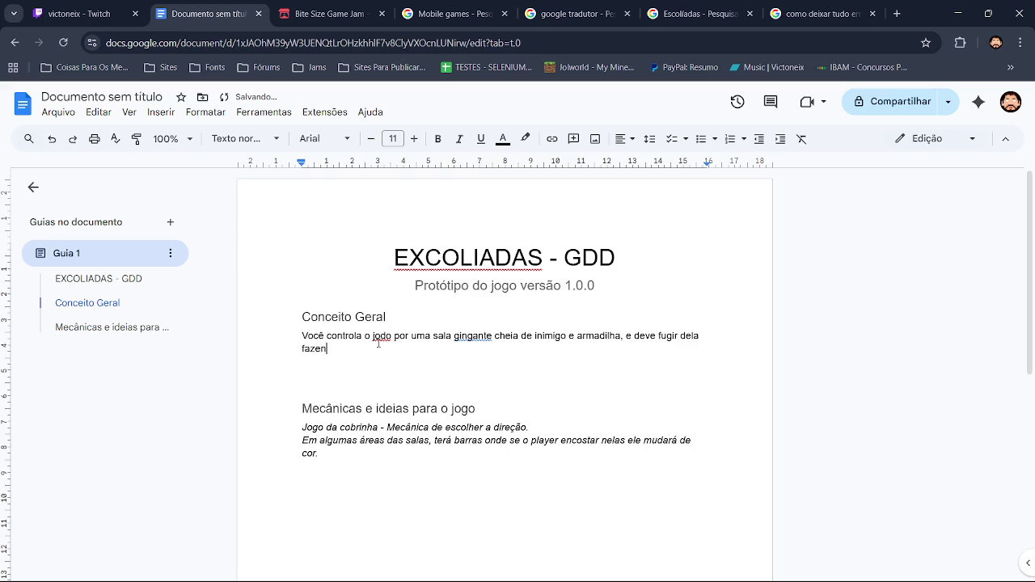
key("BackSpace")
key("BackSpace")
key("BackSpace")
key("BackSpace")
key("BackSpace")
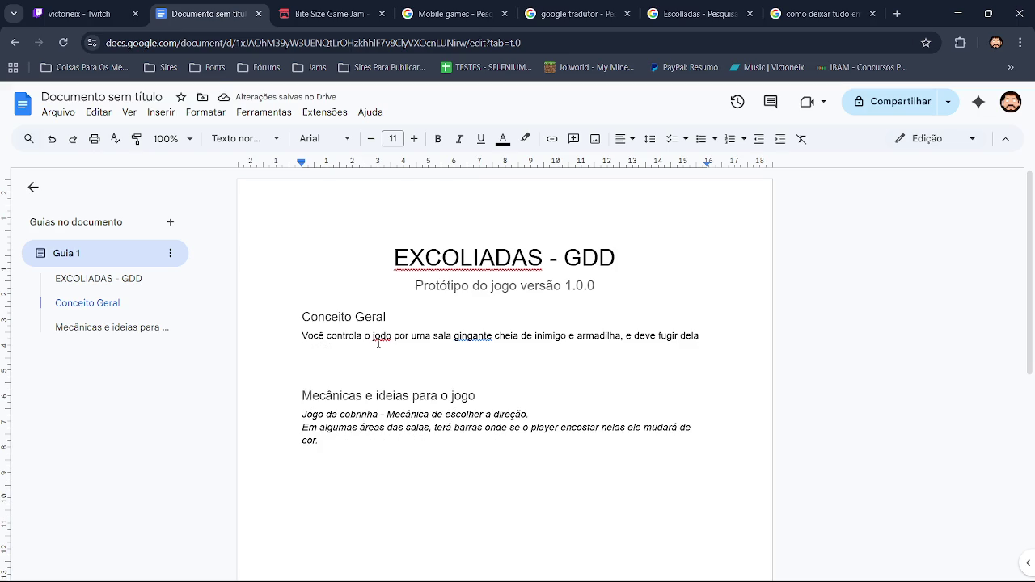
type("escolhando por ")
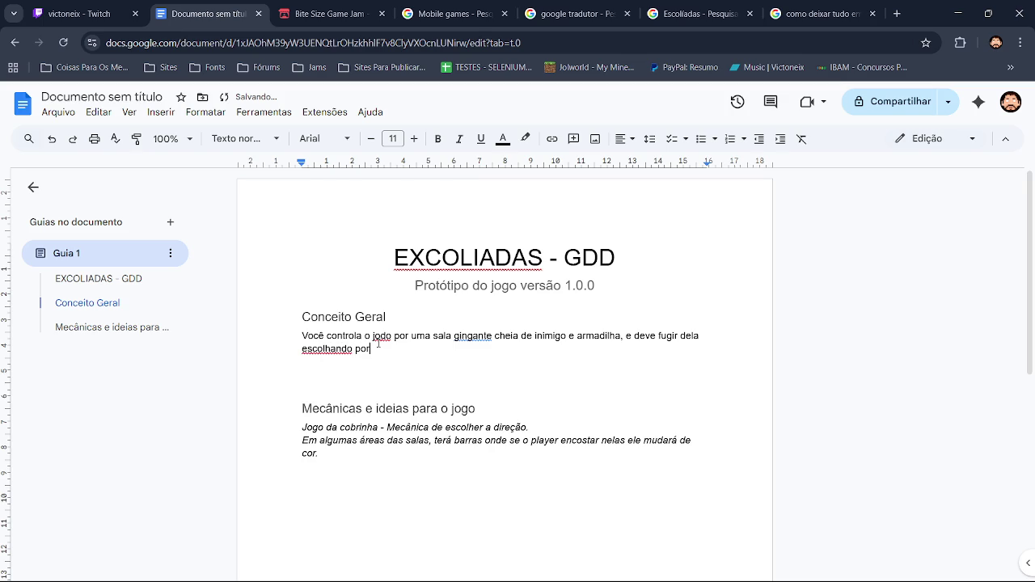
type("qual")
type(" sala você quer ir.")
Step: Accept spelling fixes: gigante, inimigos, armadilhas, escolhendo and jogo
left_click(474, 335)
left_click(473, 317)
left_click(546, 334)
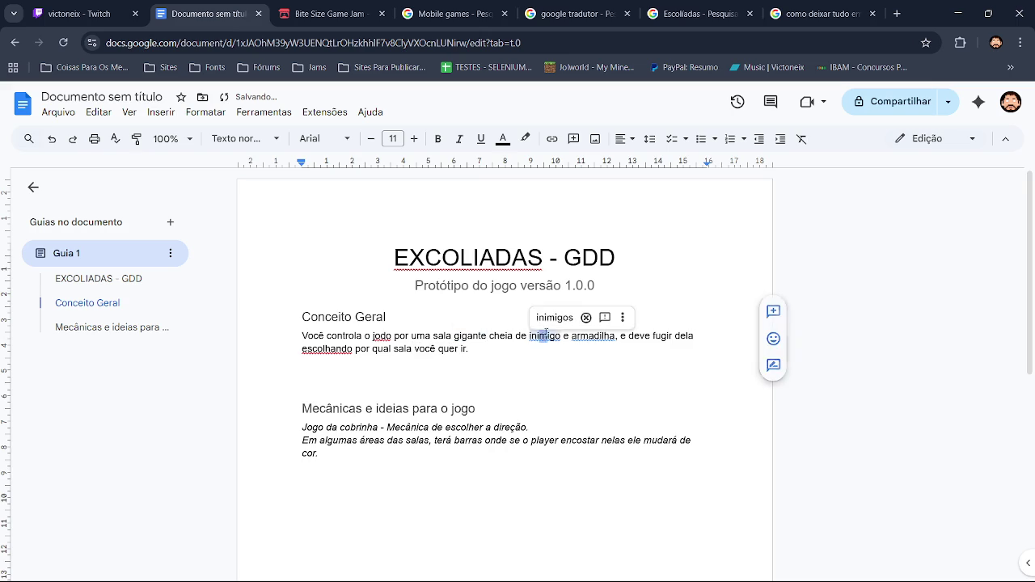
left_click(601, 336)
left_click(611, 318)
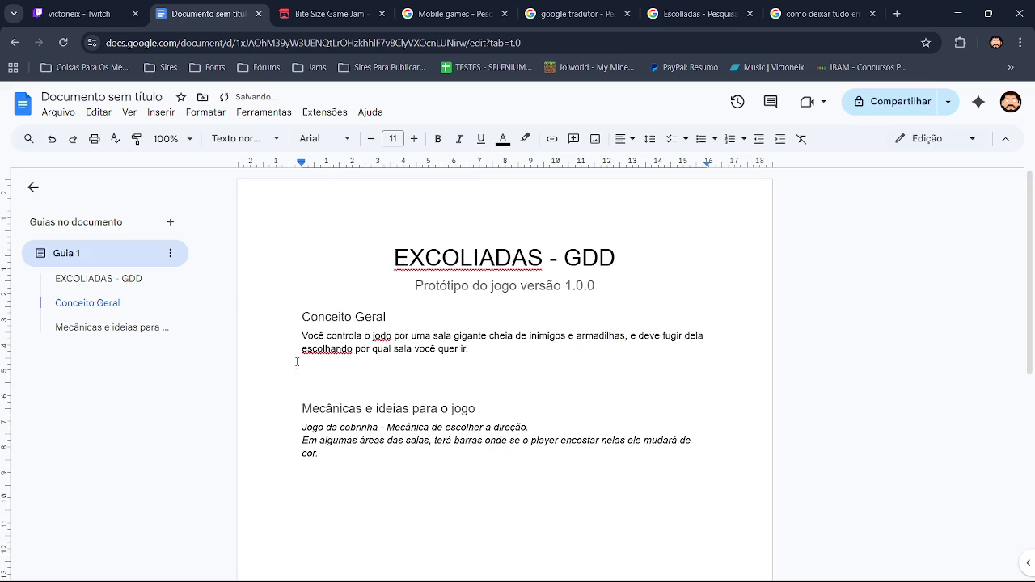
left_click(325, 349)
left_click(497, 349)
Step: Start turning jogo into jogador and end the sentence with ', sem saber para onde ir.'
left_click(385, 335)
type("r")
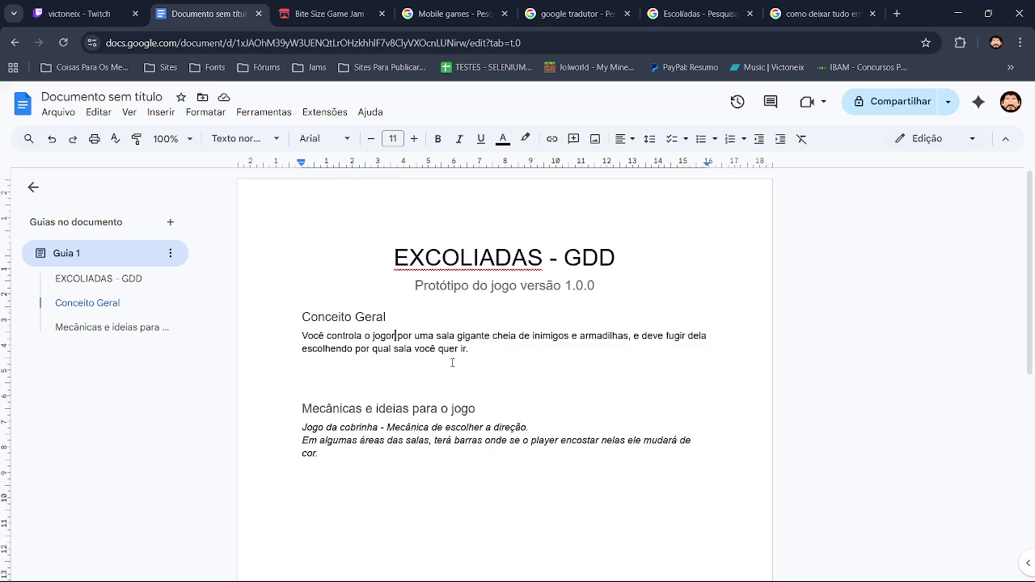
left_click(485, 353)
key("BackSpace")
type(", sem saber u")
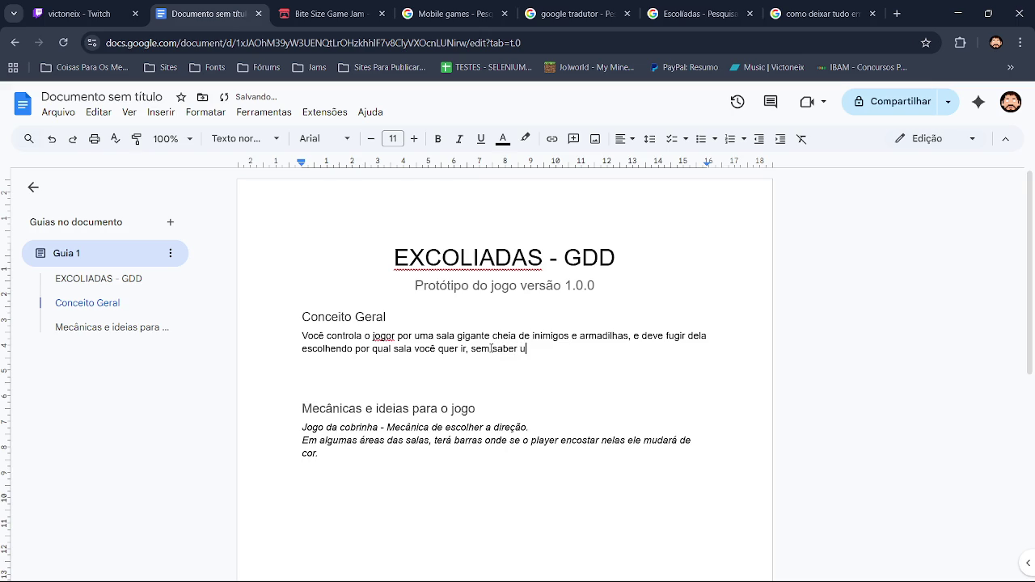
key("BackSpace")
type("para ")
type("onde ir.")
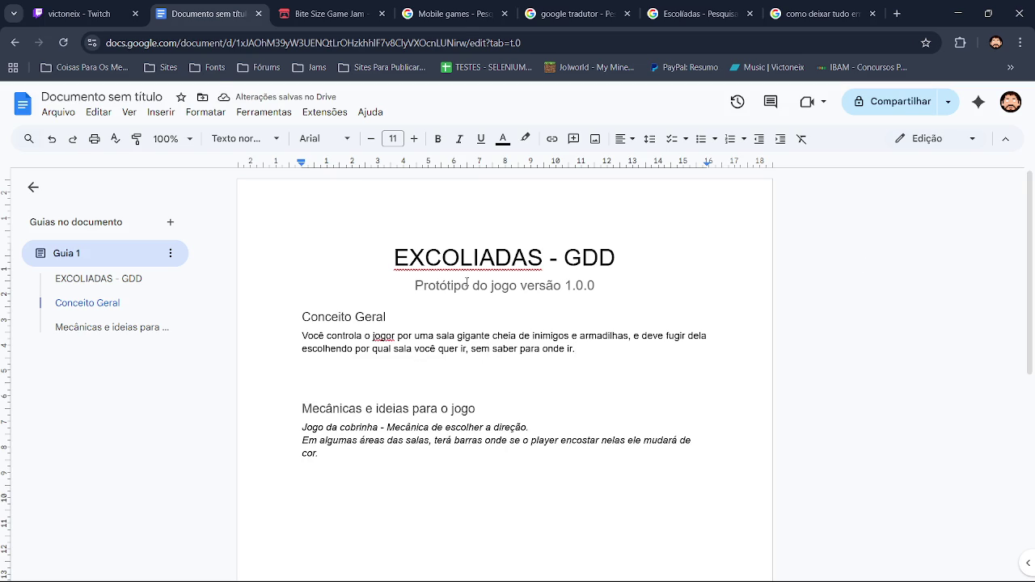
Step: Finish changing jogo to jogador and delete the blank lines after the paragraph
left_click(388, 335)
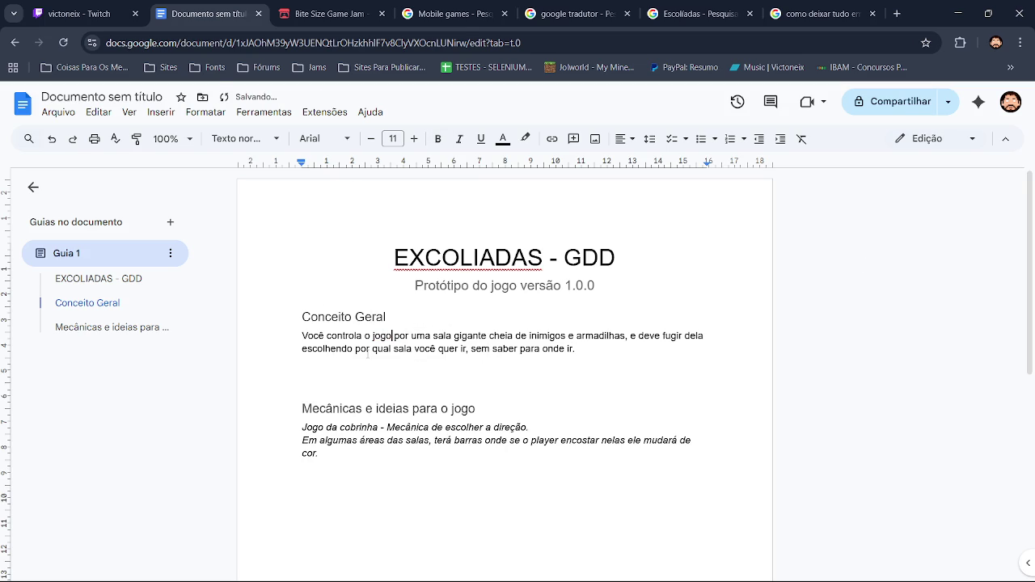
key("BackSpace")
type("ador")
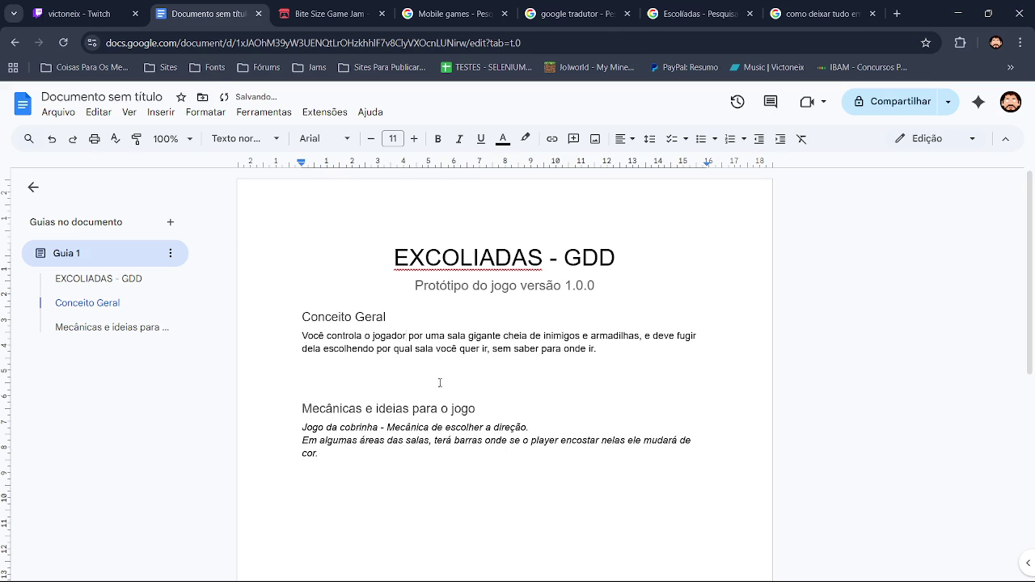
left_click(439, 378)
key("BackSpace")
key("BackSpace")
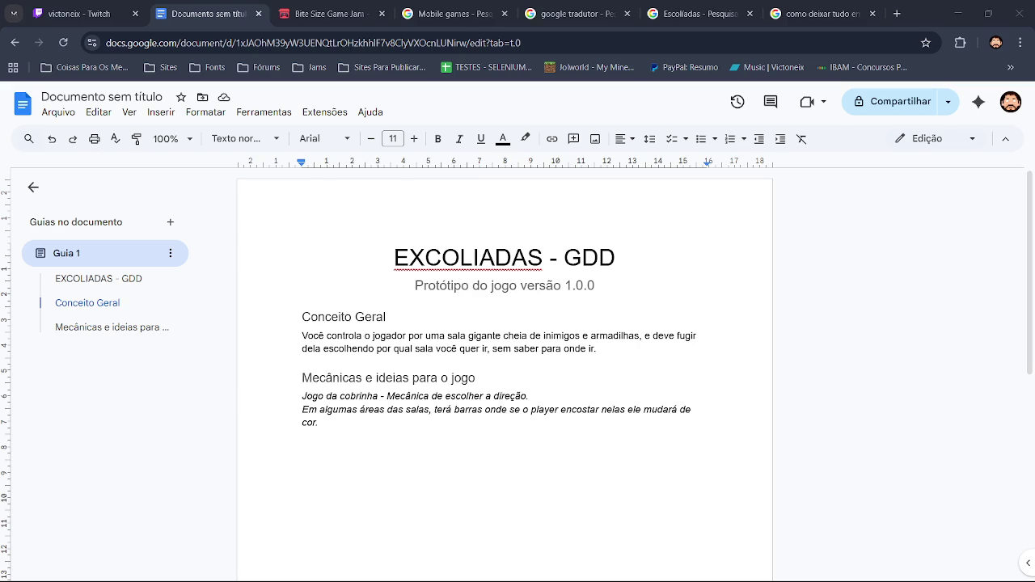
Step: Insert a Título 3 heading 'Gameplay do jogo', fixing the Gameplayer typo, with an empty line below
left_click(619, 349)
key("Return")
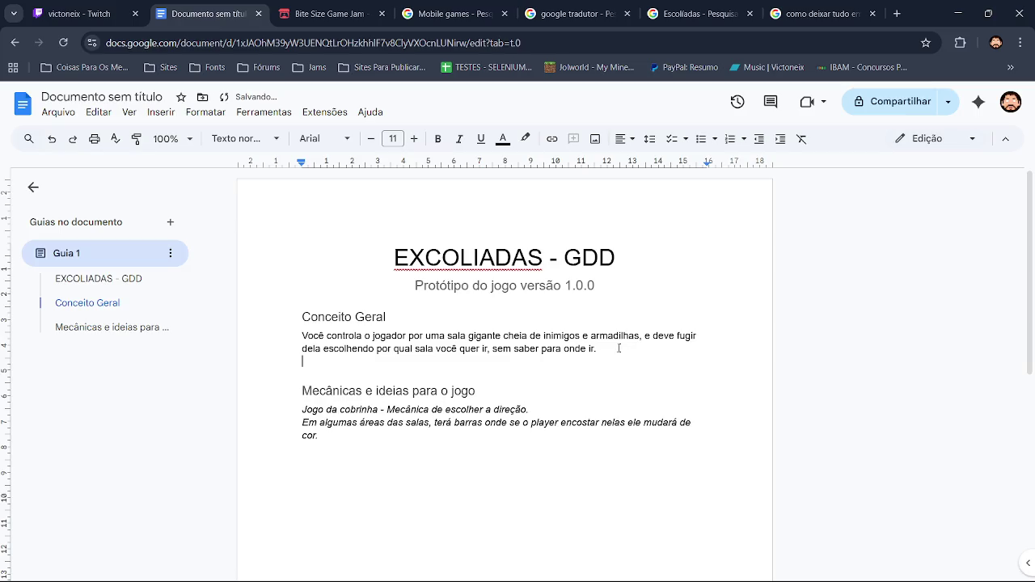
left_click(246, 139)
mouse_move(252, 414)
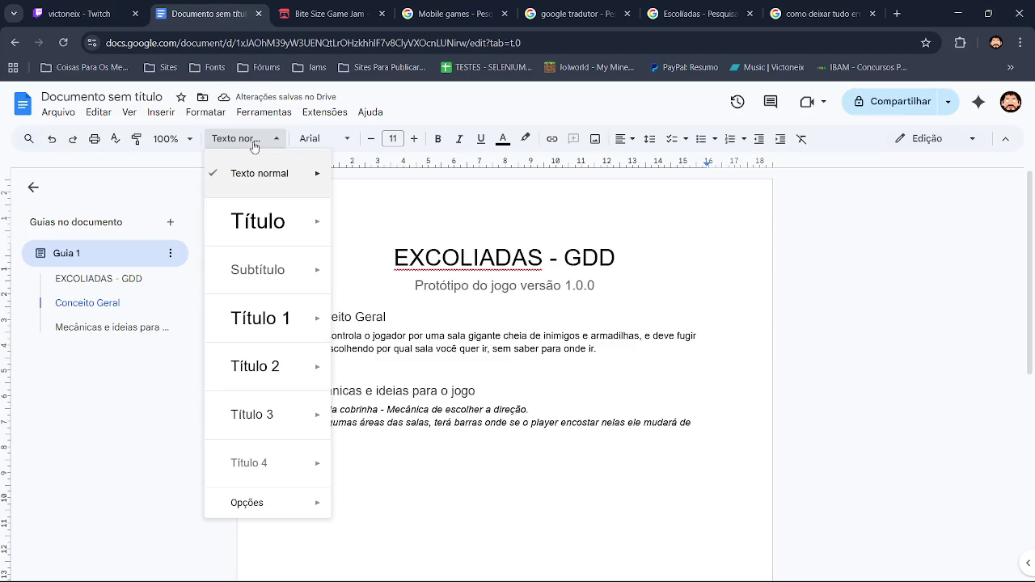
left_click(249, 406)
type("Game")
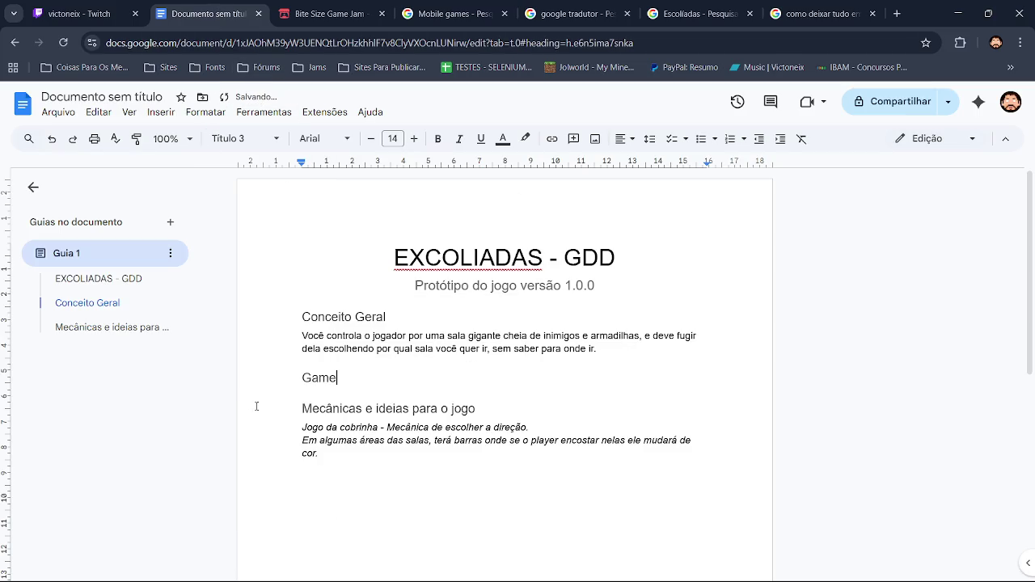
type("player ")
type("do jogo")
key("Return")
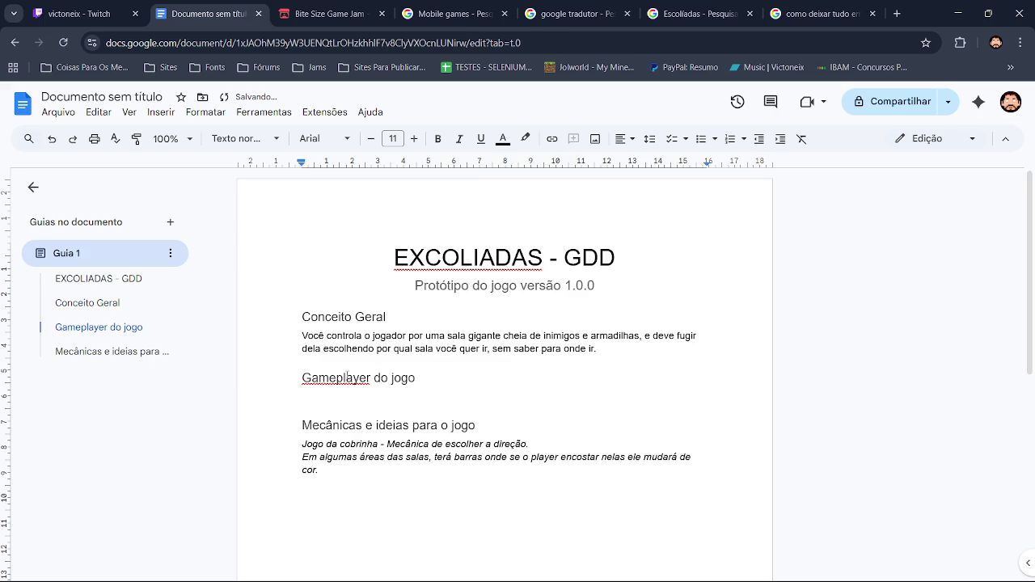
left_click(340, 378)
left_click(331, 358)
left_click(351, 397)
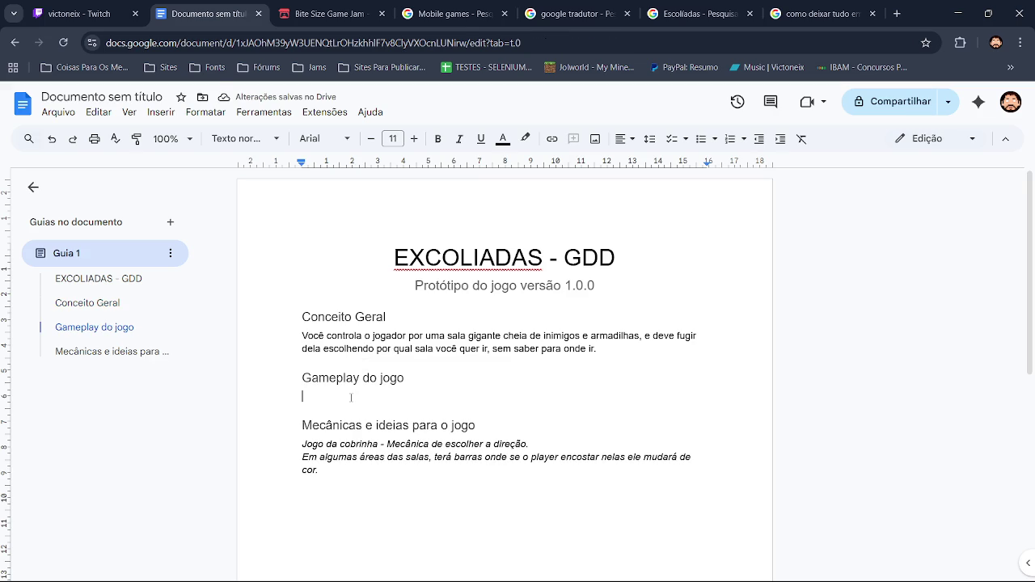
Step: Under Gameplay do jogo, write that WASD or the arrow keys choose the direction
type("Contrela")
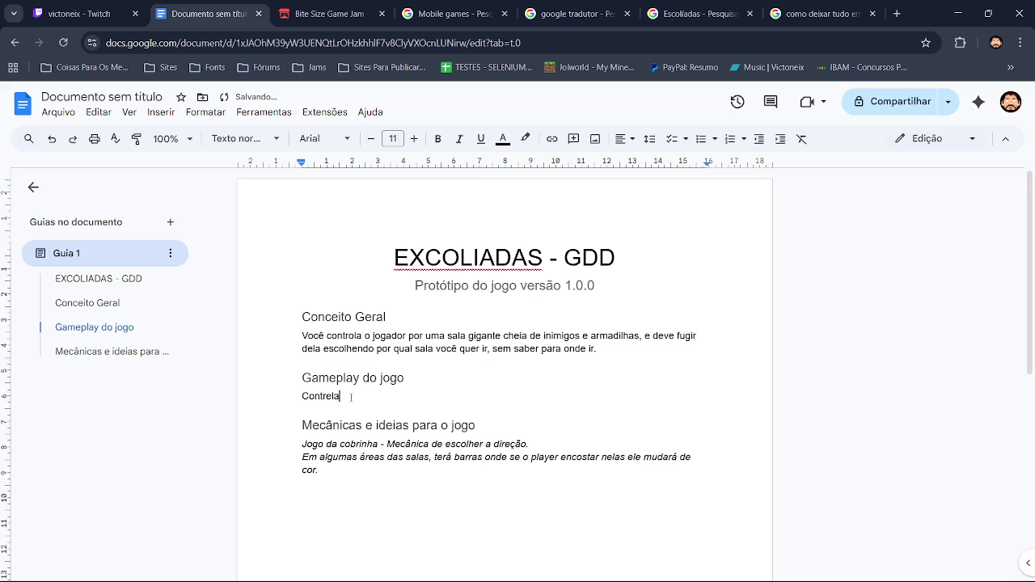
type("o")
key("BackSpace")
key("BackSpace")
key("BackSpace")
key("BackSpace")
key("BackSpace")
key("BackSpace")
key("BackSpace")
key("BackSpace")
key("BackSpace")
type("Para oontrolar o jogo ")
type("você usar o WASD ")
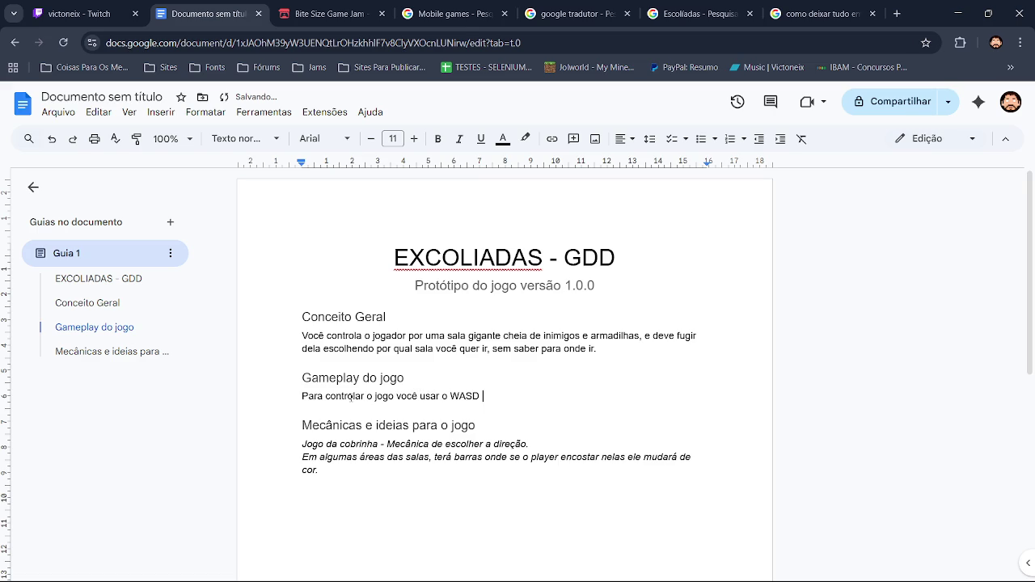
type("ou as setas do ")
type("teclado para escolh")
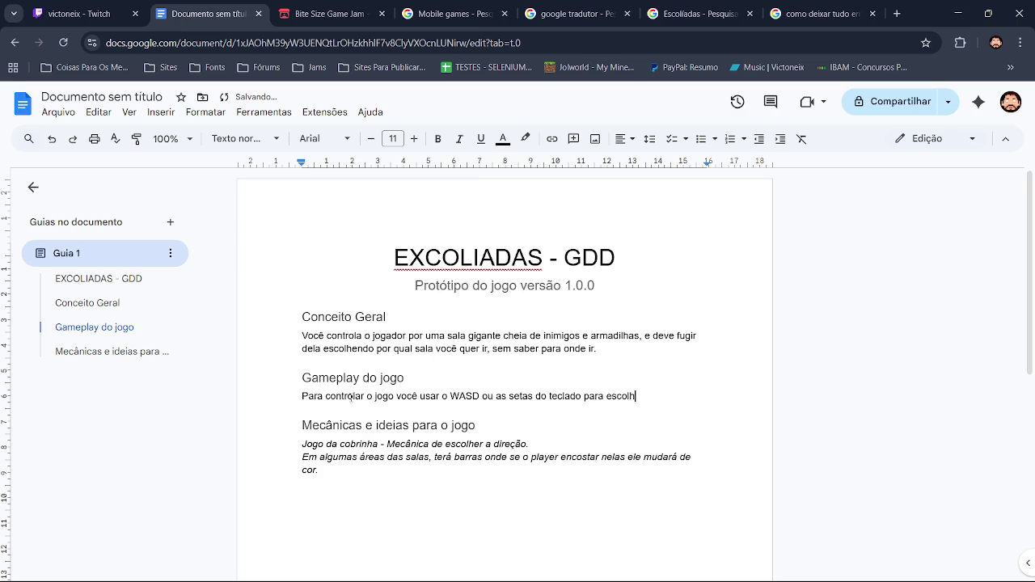
type("er a direção p")
type("ara onde ")
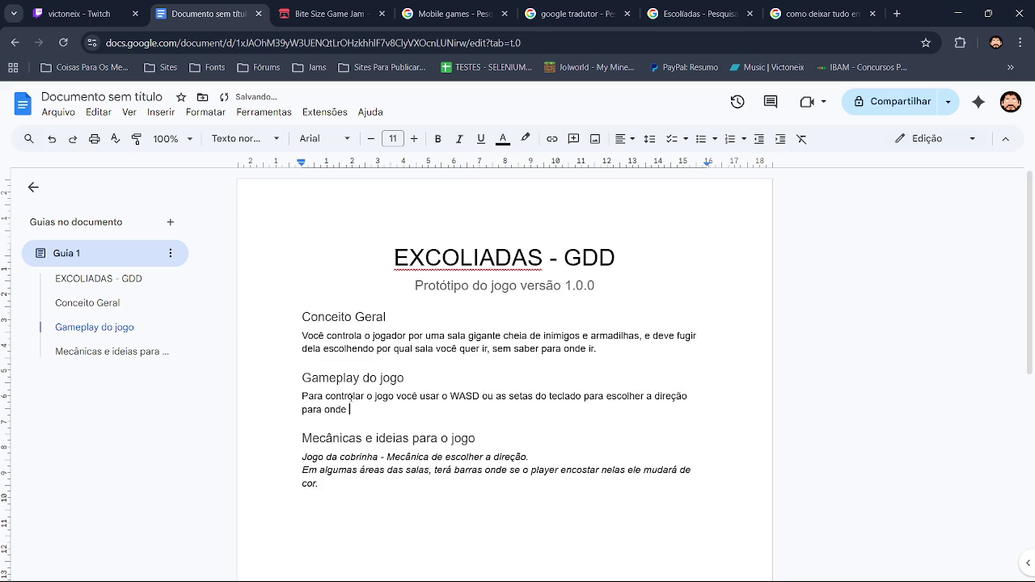
type("ele dev")
type("e ir")
type(", o jogaodr ")
type("anda ple")
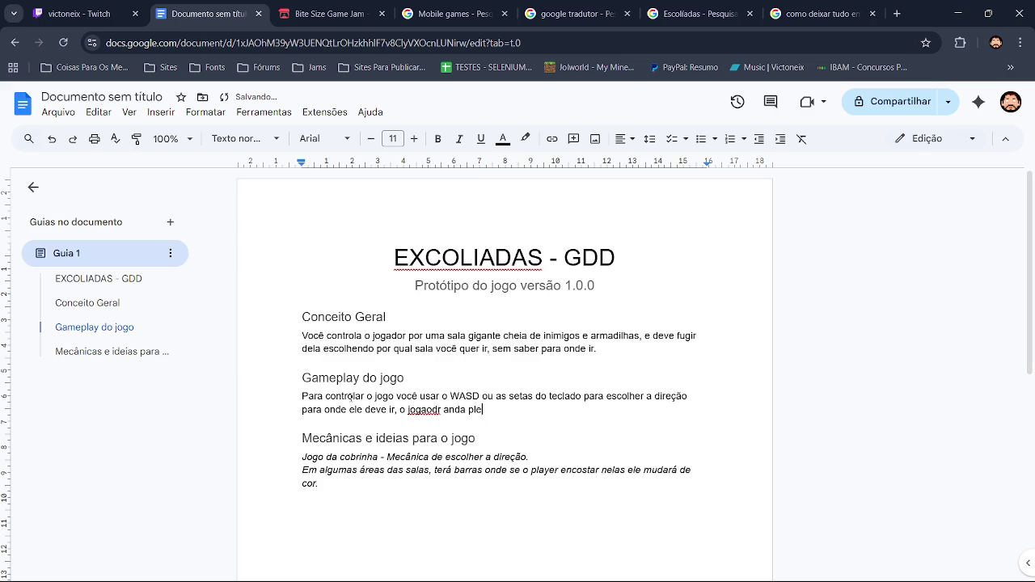
key("BackSpace")
key("BackSpace")
Step: Add that the player moves nonstop and bounces off walls, ending 'vai quicar nela.'
type("a pe")
type("la ")
type("sala sem para, ")
type("caso encosta num")
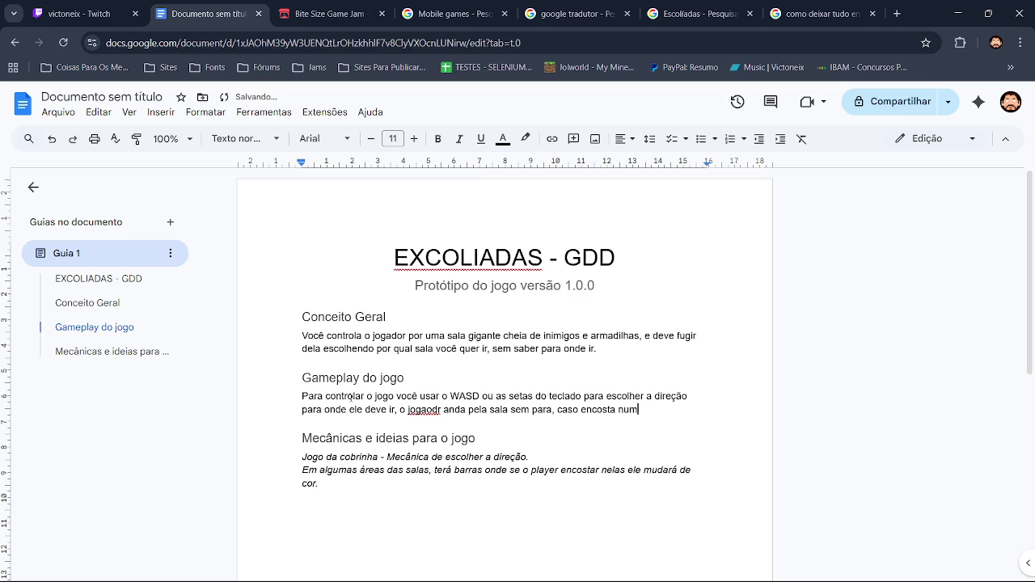
type("a paradee")
key("BackSpace")
type("ele isar")
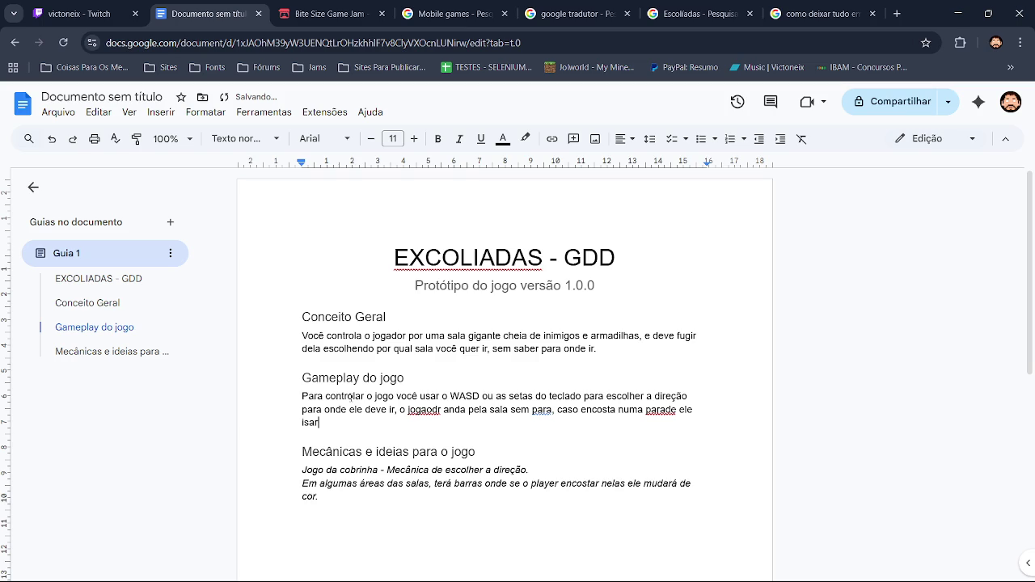
key("BackSpace")
key("BackSpace")
key("BackSpace")
type("sa")
key("BackSpace")
key("BackSpace")
key("BackSpace")
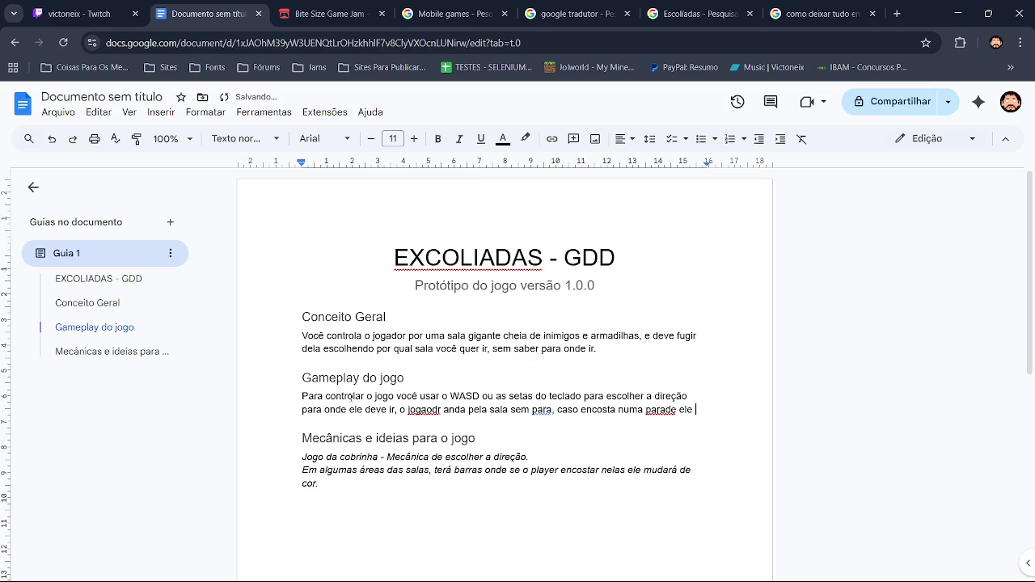
type("vai ")
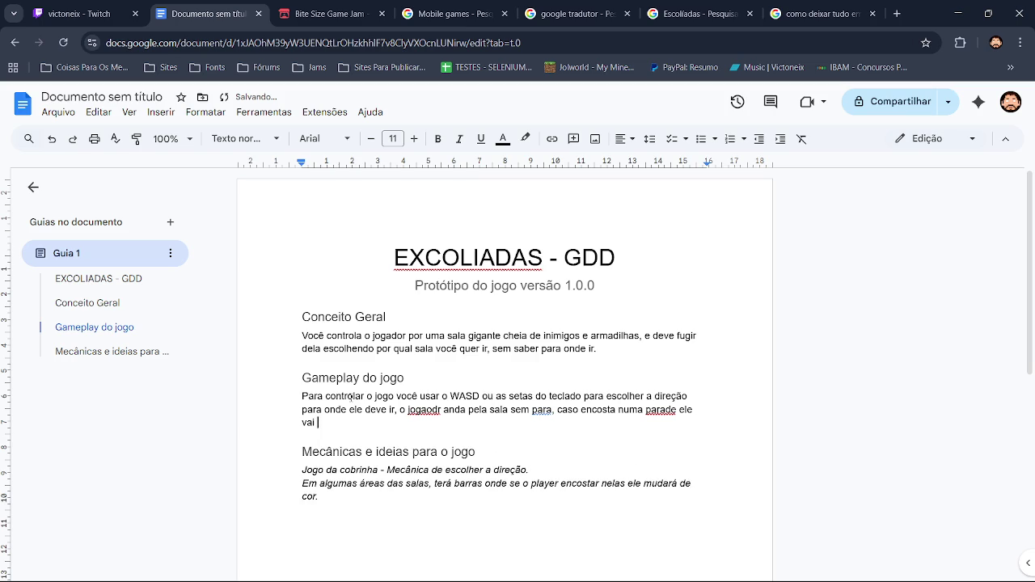
type("quicar nela")
type(".")
left_click(426, 409)
Step: Accept the spelling fixes jogador, usa, parar and parede in the Gameplay paragraph
left_click(433, 392)
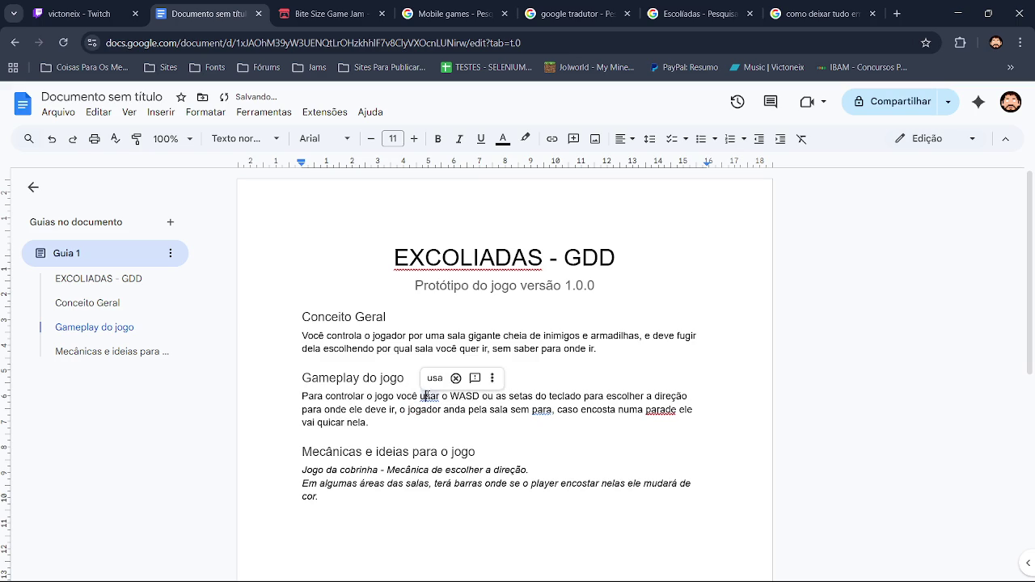
left_click(428, 377)
left_click(519, 409)
left_click(356, 422)
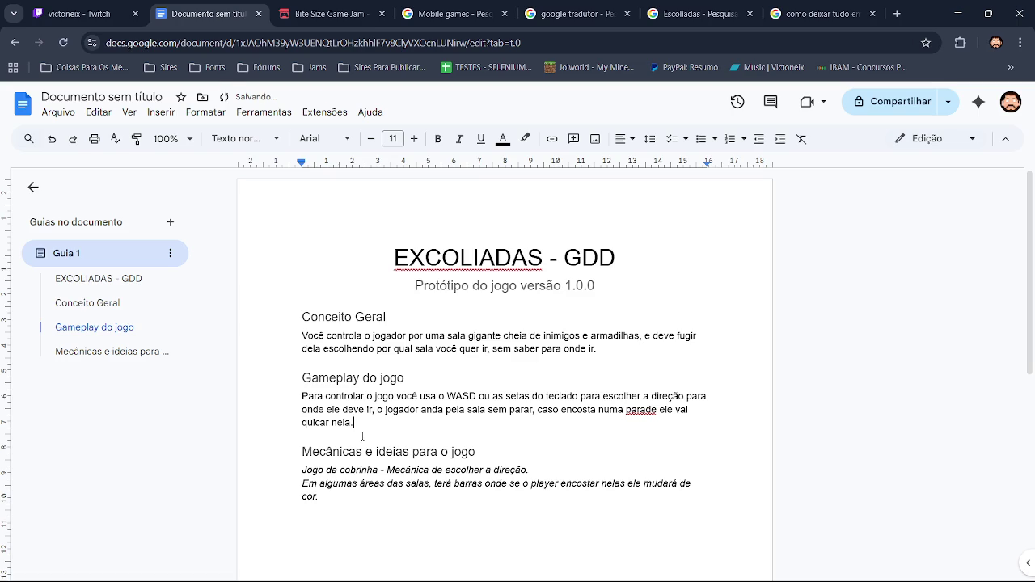
left_click(639, 410)
left_click(647, 391)
Step: Rewrite the ending as 'na parede.' and add 'Cada sala tera uma cor diferente'
left_click(379, 420)
key("BackSpace")
key("BackSpace")
key("BackSpace")
key("BackSpace")
type("a parede")
type(".")
type(" Cada sala tera ")
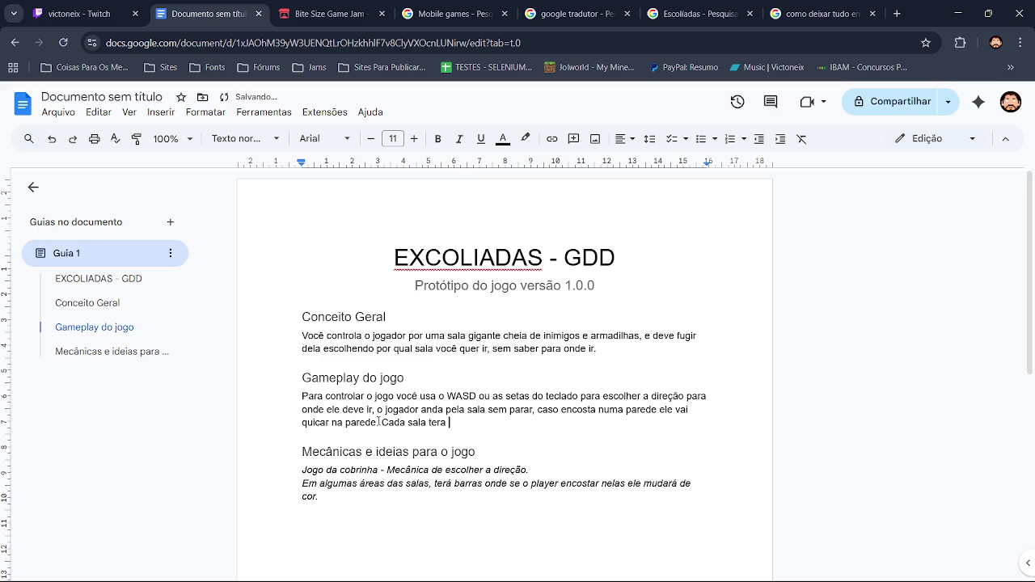
type("uma cor")
type(" diferente")
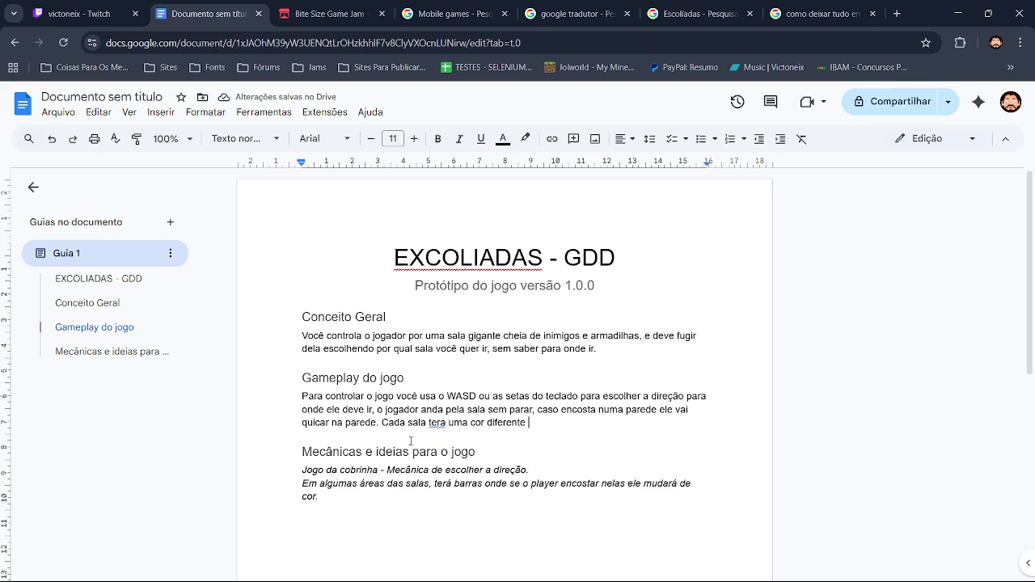
left_click(432, 423)
Step: Correct 'tera' to 'terá' and append ', e caso o player entre em uma delas ele também vai mudar de cor.'
left_click(445, 404)
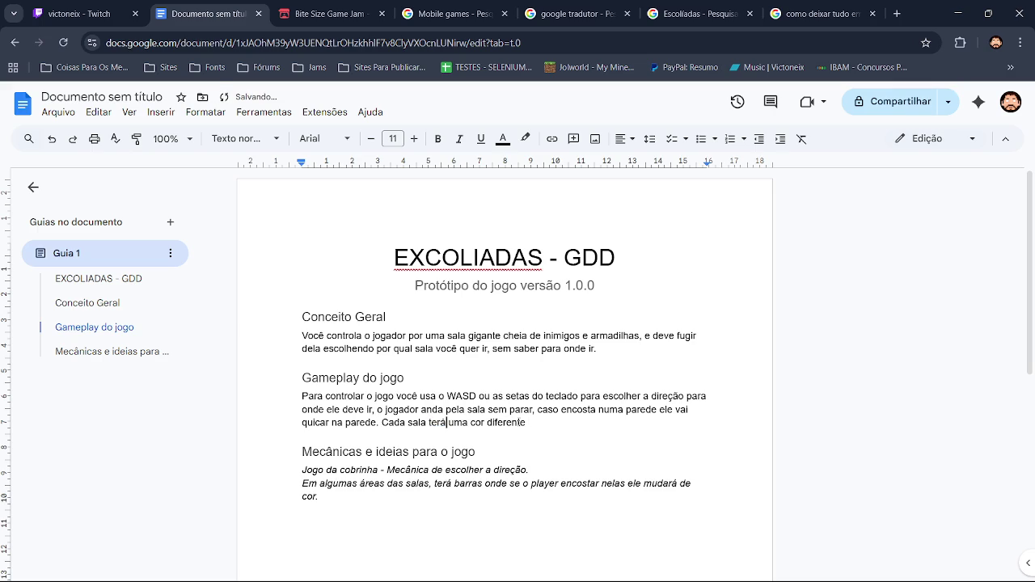
double_click(531, 423)
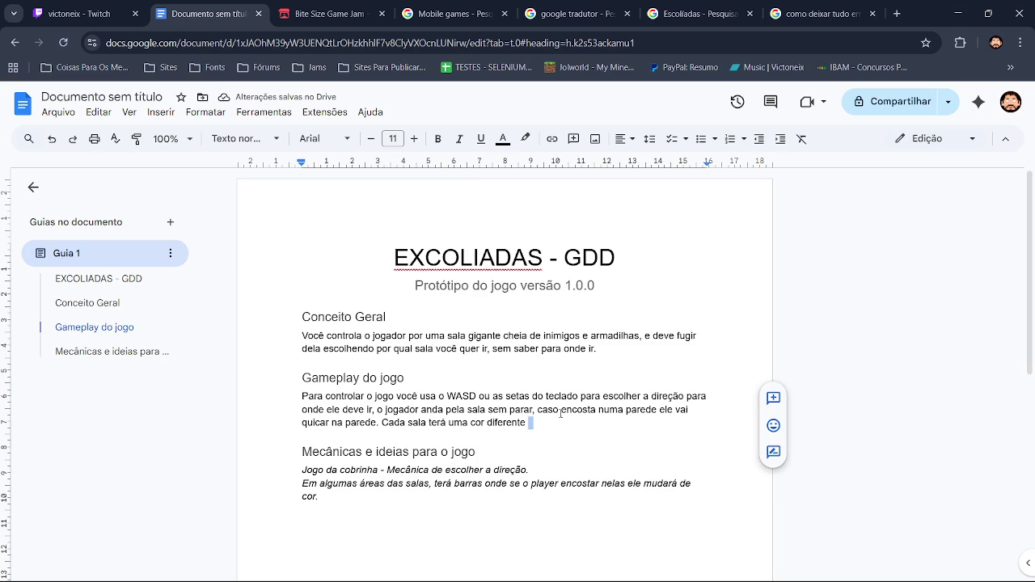
key("Left")
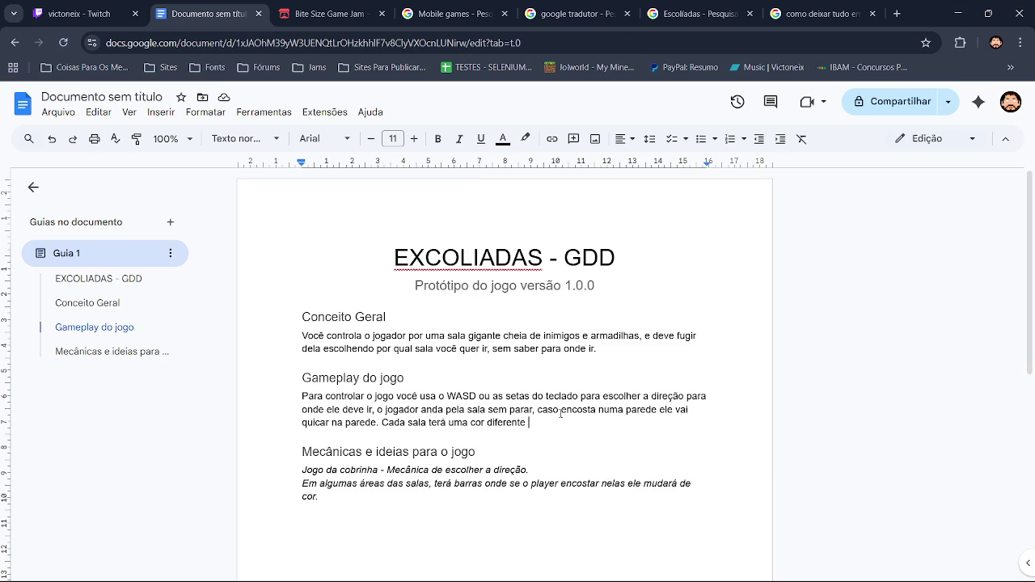
key("Delete")
type(", e caso o player entre ")
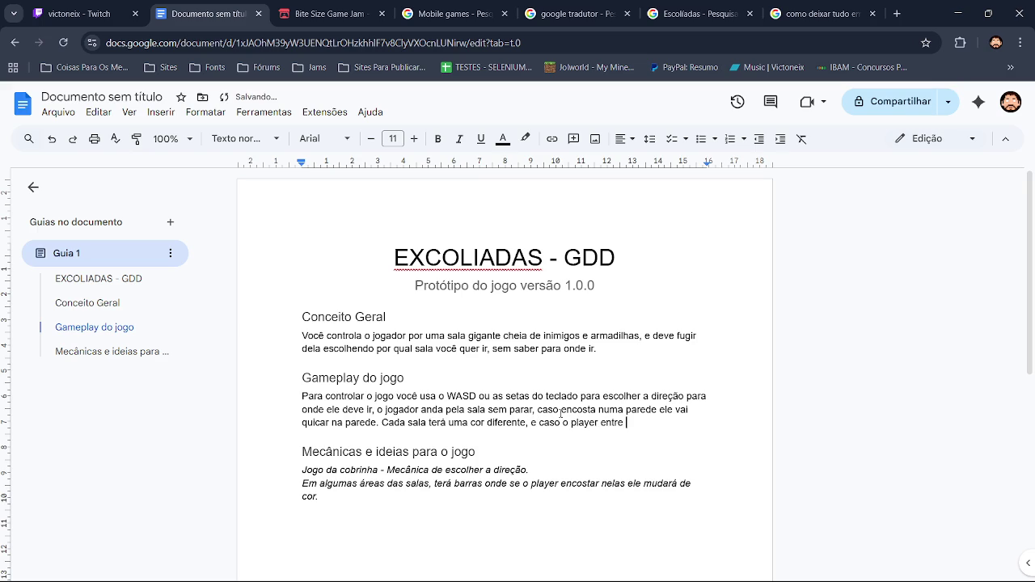
type("em uma delas ")
type("ele ")
type("tabem")
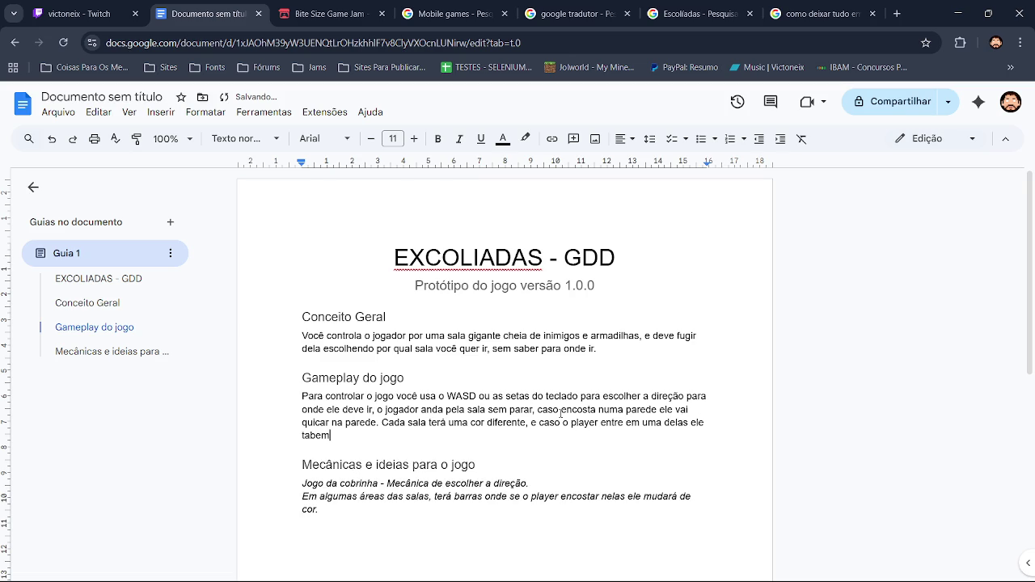
key("BackSpace")
key("BackSpace")
key("BackSpace")
type("m")
type("bém vai mudar de cor.")
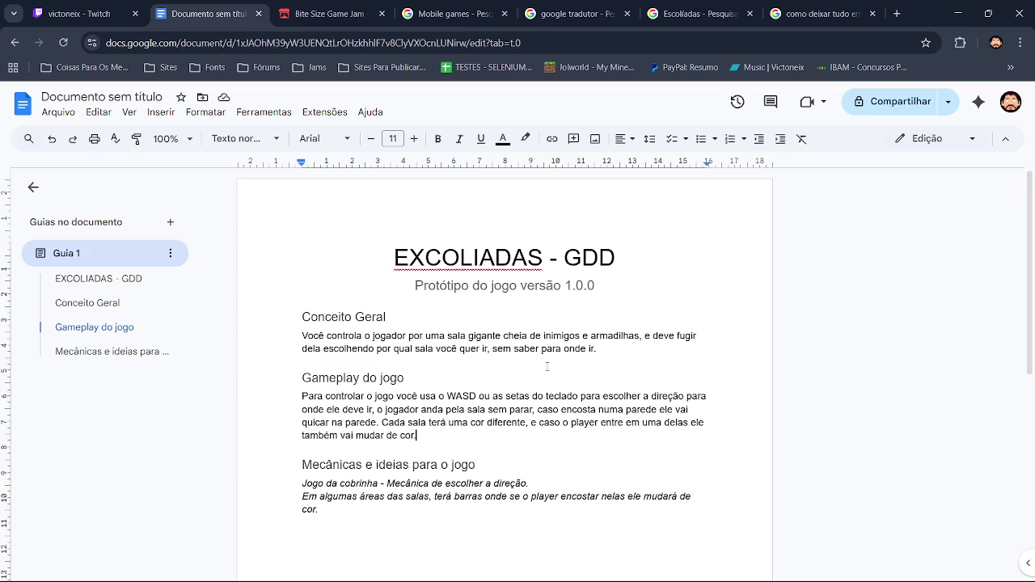
left_click(481, 14)
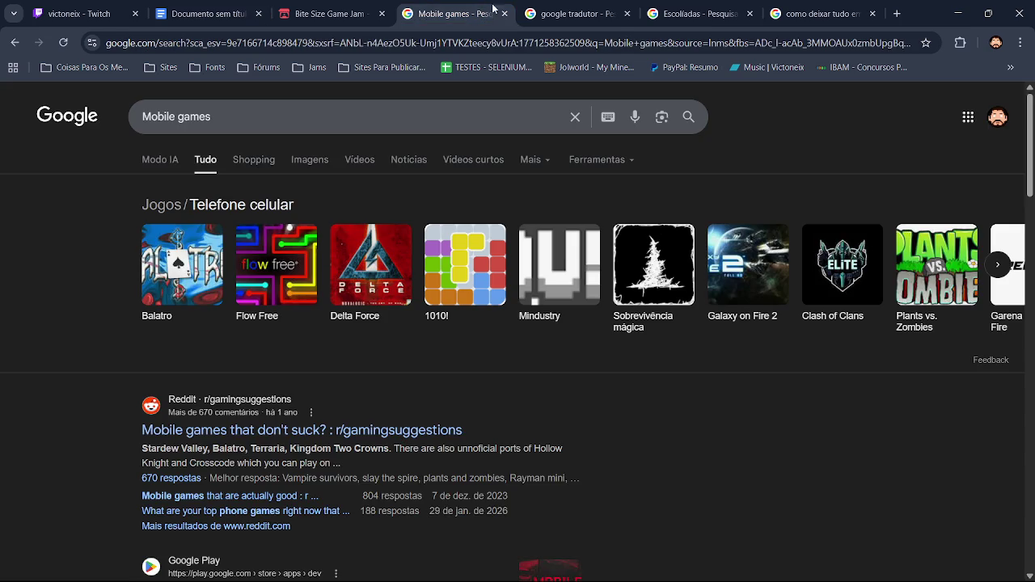
Step: Close the leftover search tabs and return to the EXCOLIADAS GDD document
left_click(505, 14)
left_click(599, 14)
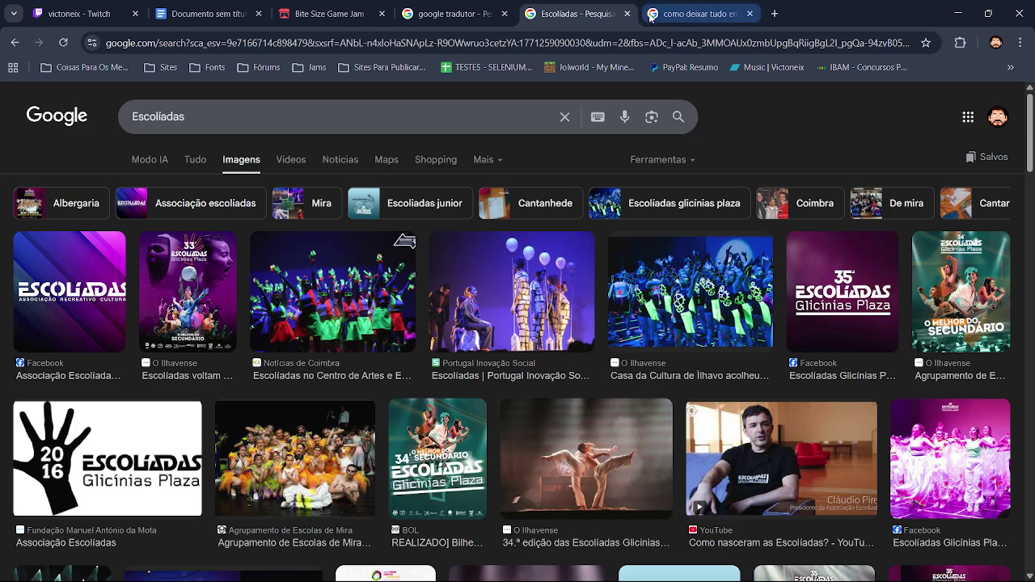
left_click(629, 13)
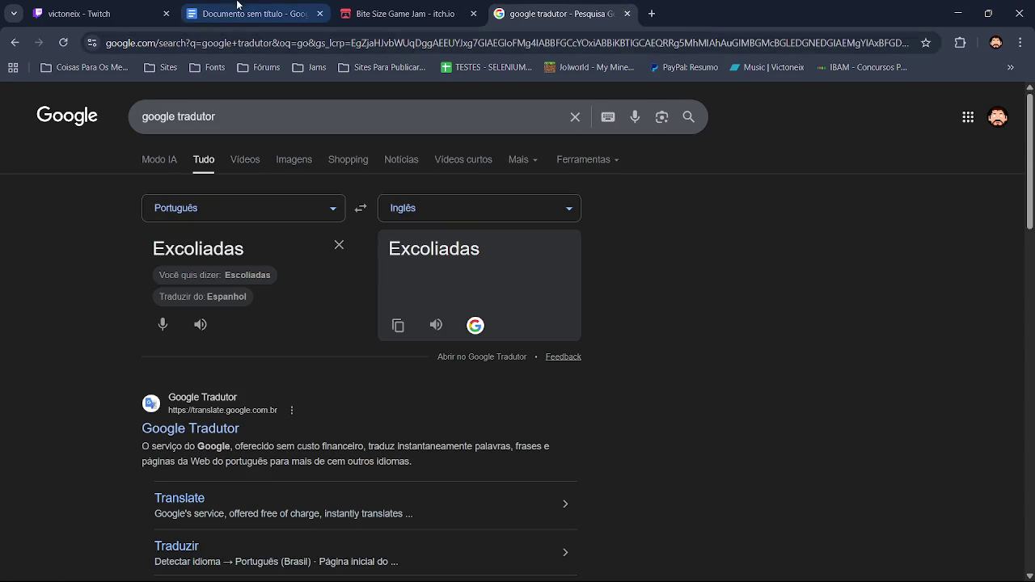
left_click(229, 14)
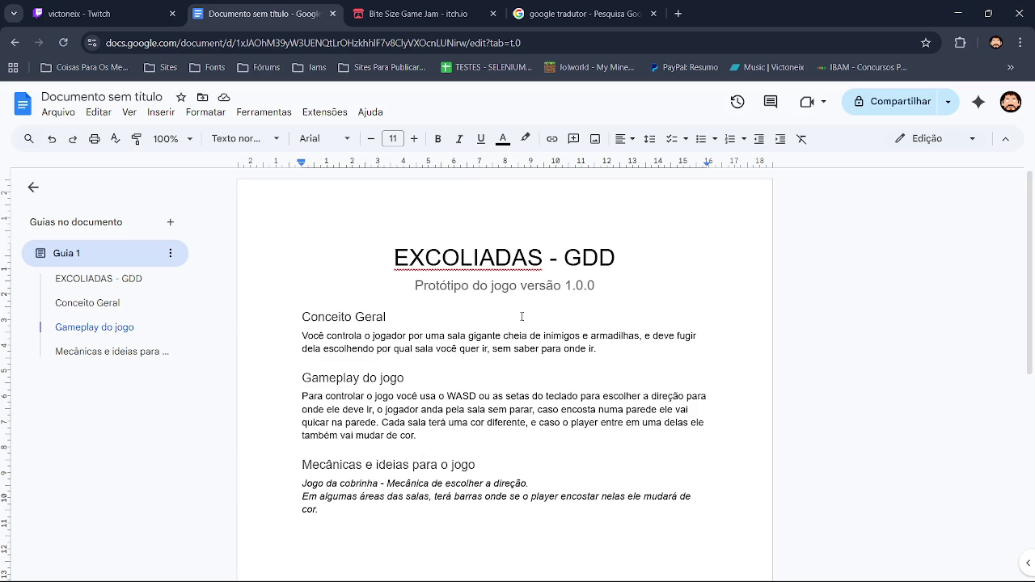
Step: Change 'Para controlar o jogo' to 'Para controlar o jogador' in the Gameplay paragraph
left_click(394, 398)
type(",")
type("dor")
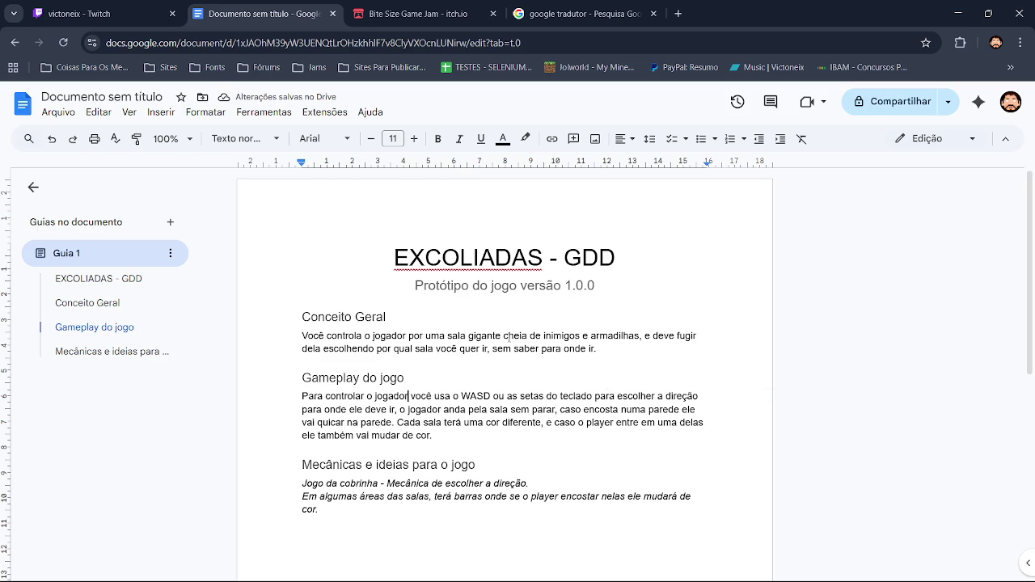
left_click(136, 11)
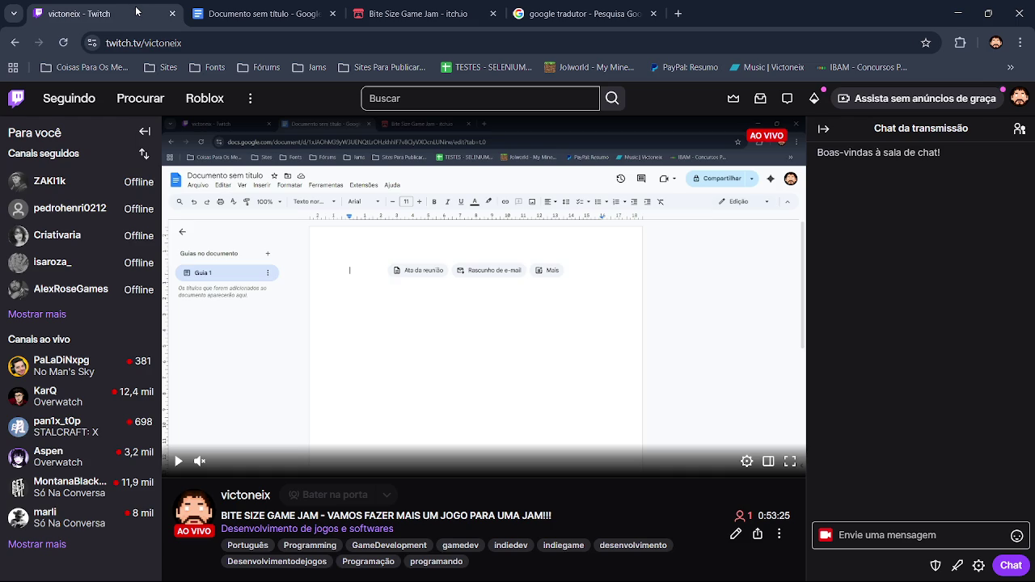
left_click(234, 11)
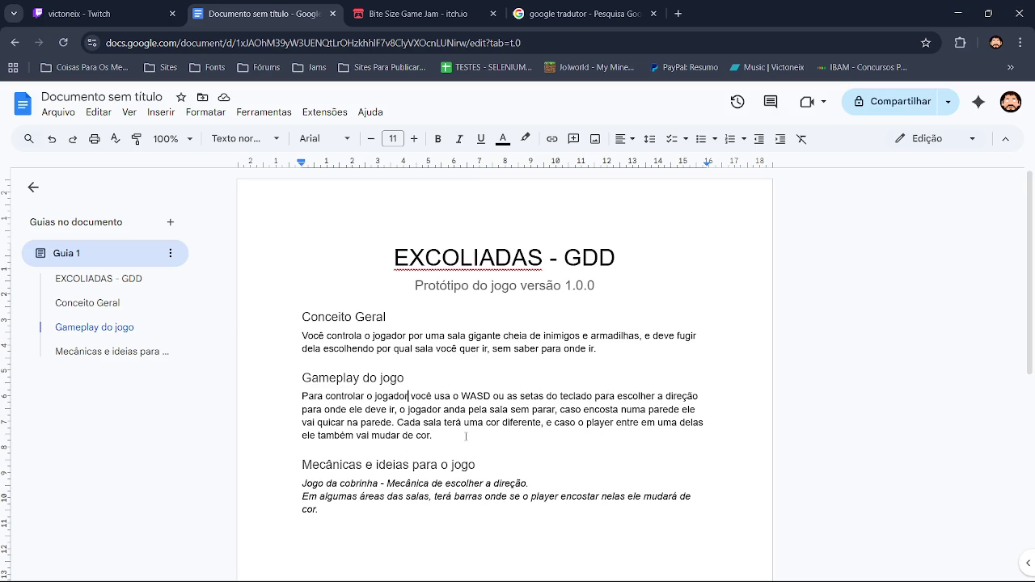
Step: Try replacing the room-colours sentence with 'Cada', then undo the change
left_click_drag(397, 426, 542, 429)
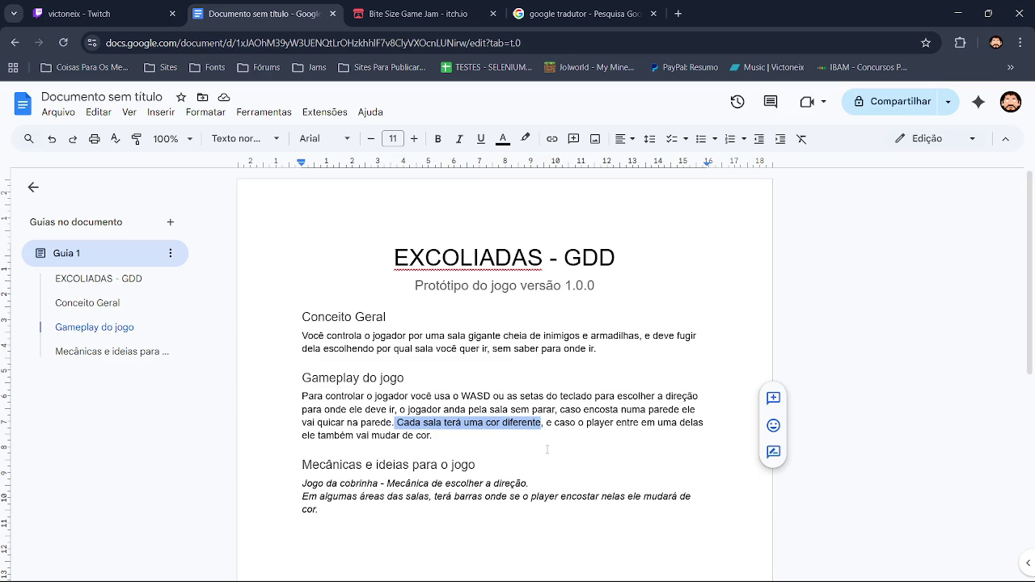
type("Cada")
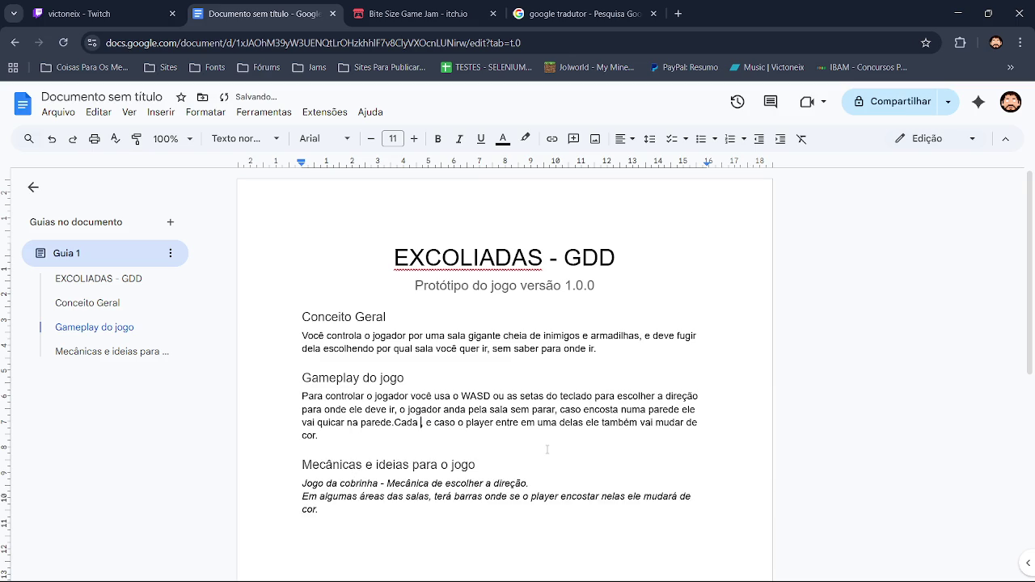
key("ctrl+z")
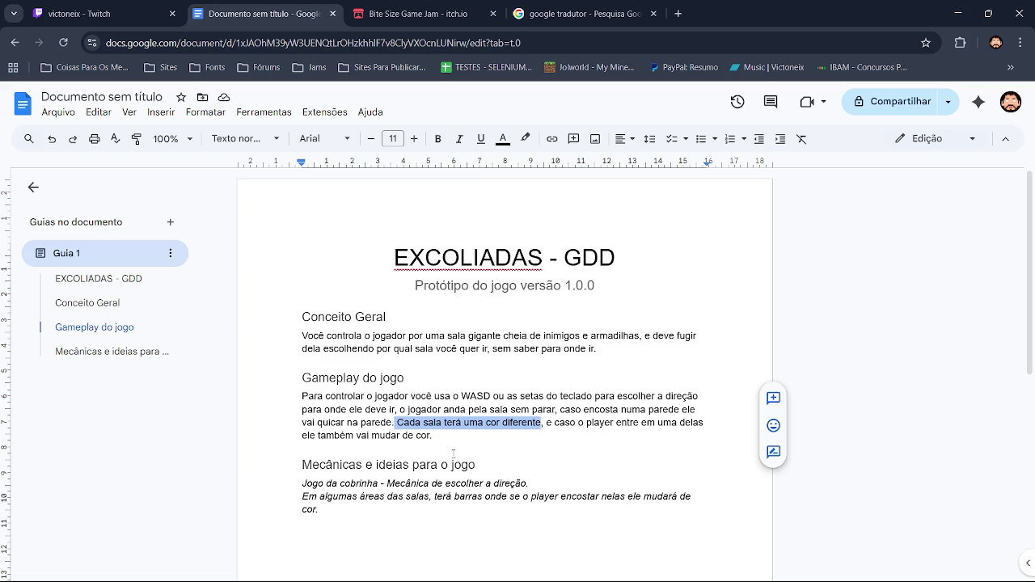
Step: Replace the Gameplay paragraph with 'Um jogo top down, onde você deve escolher… usando o WASD'
left_click_drag(433, 436, 303, 396)
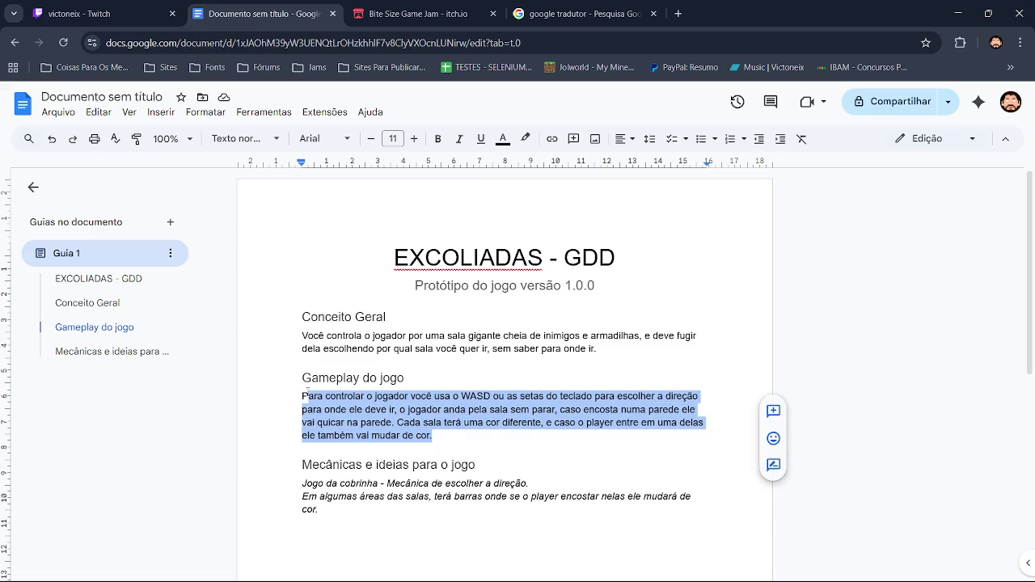
key("BackSpace")
key("BackSpace")
key("BackSpace")
key("Return")
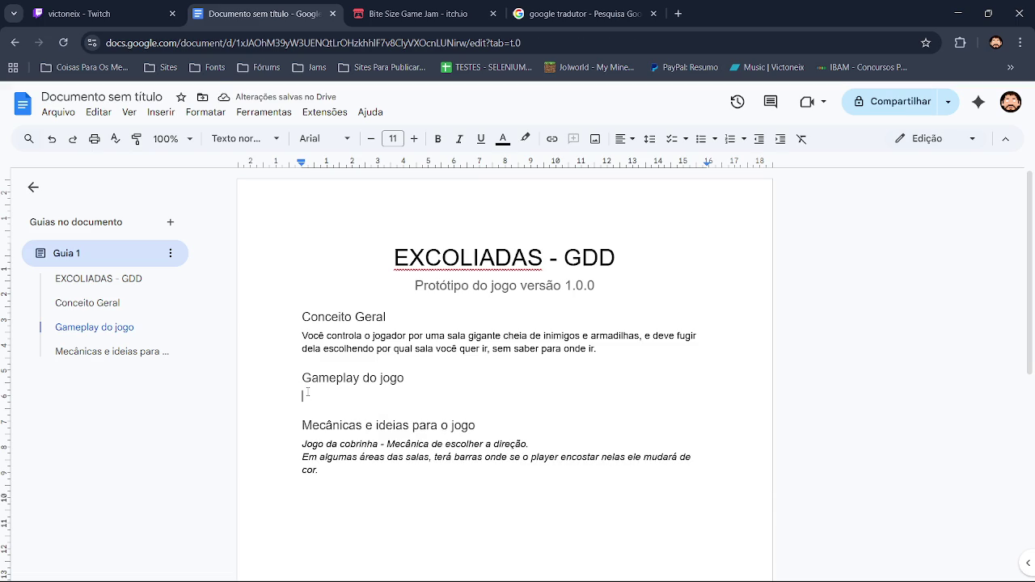
type("U")
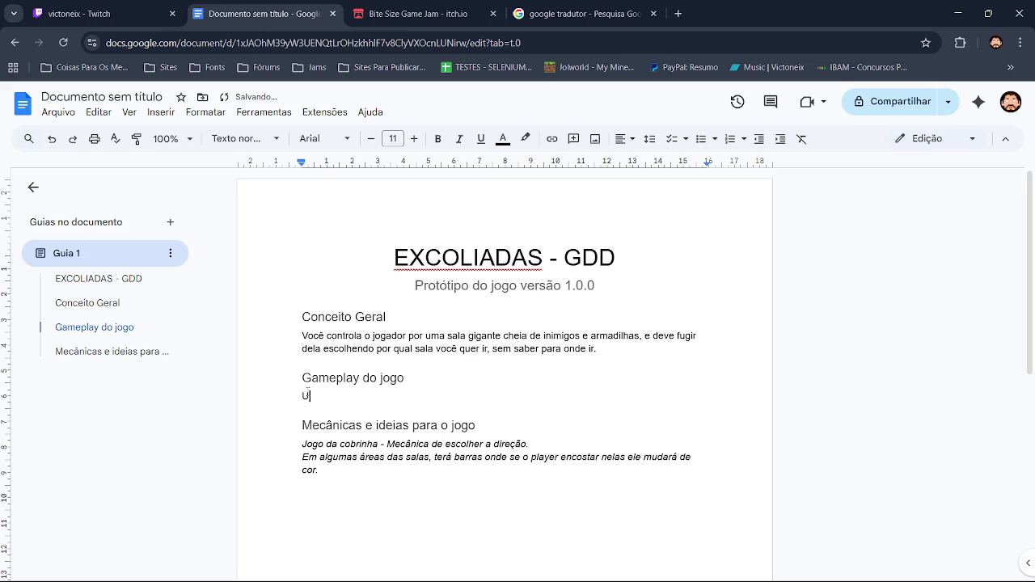
type("m jogo")
type("op donw")
key("BackSpace")
type(", ")
type("onde ")
type("para")
key("BackSpace")
key("BackSpace")
key("BackSpace")
key("BackSpace")
key("BackSpace")
type("você ")
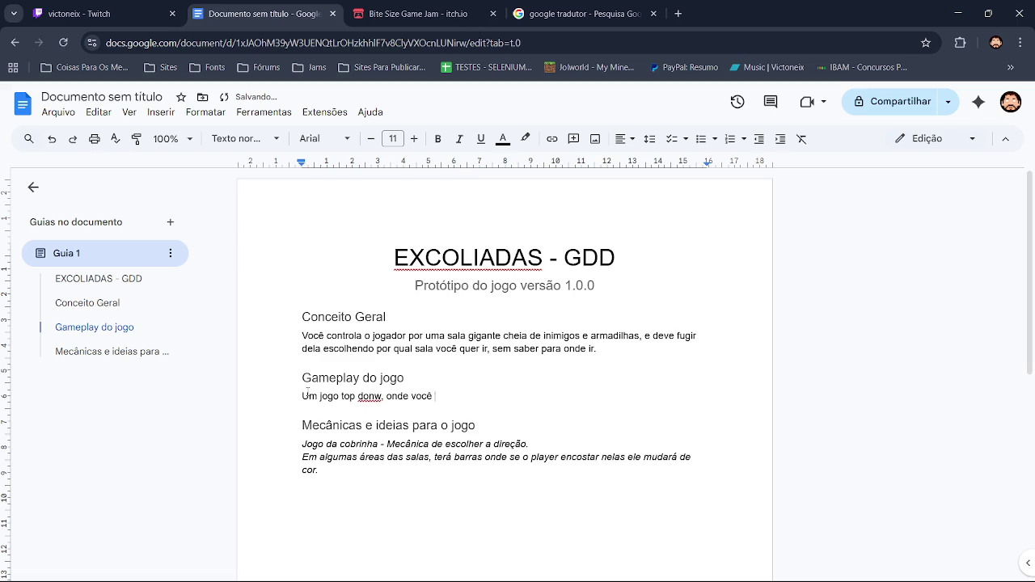
type("deve escolhar para qual direção ")
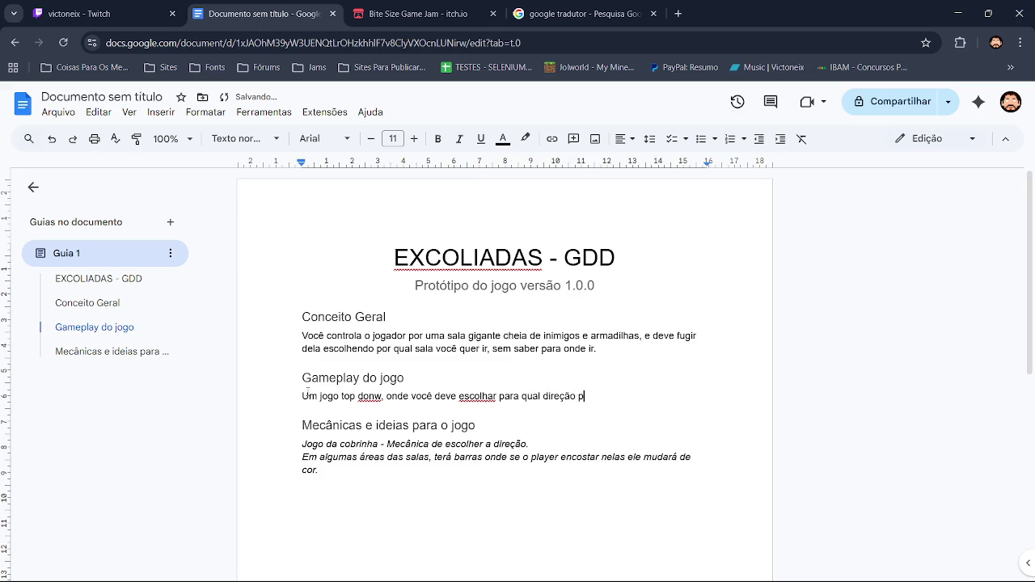
type("jogador deve ir constantemente usando o WASD ou a")
key("BackSpace")
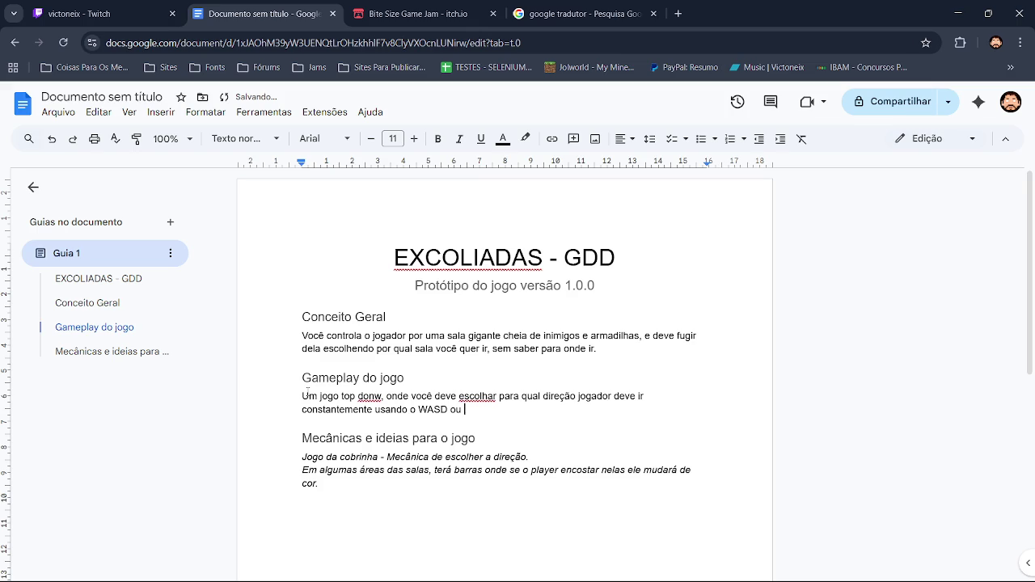
key("BackSpace")
key("BackSpace")
key("BackSpace")
key("BackSpace")
Step: Correct 'escolhar' and 'donw', then add '/SETAS para andar pelas salas. Cada'
left_click(479, 397)
left_click(487, 379)
left_click(370, 397)
left_click(348, 375)
left_click(462, 410)
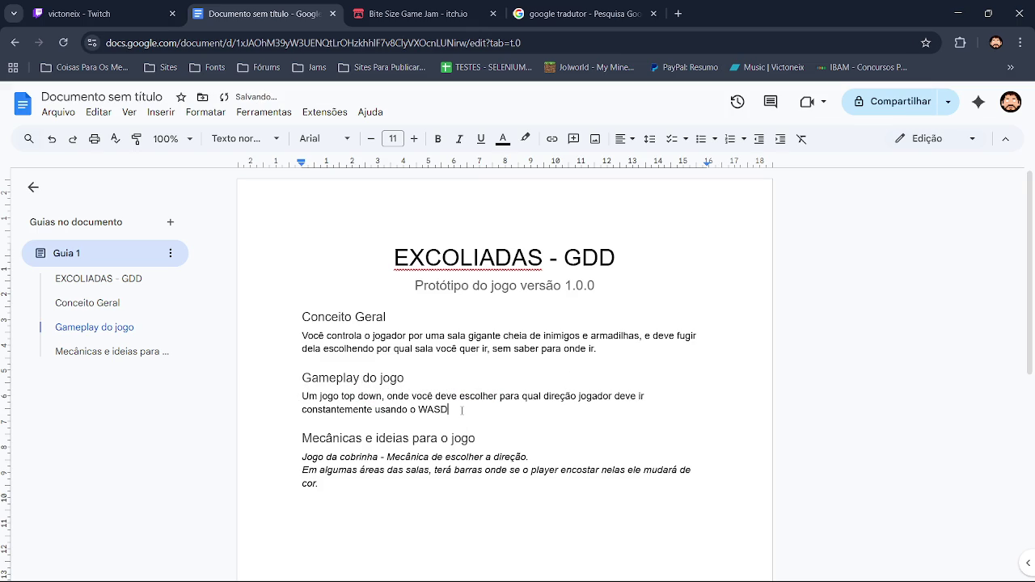
type("/SETAS")
type(" para andar pela")
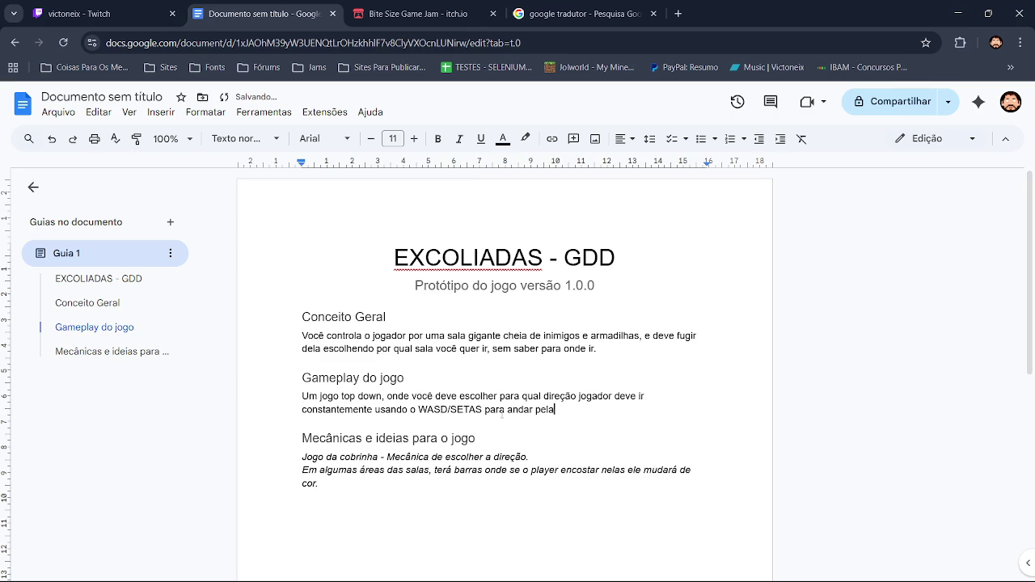
type("s salas. ")
type("Cada")
key("Left")
key("Left")
key("Left")
key("Left")
key("Left")
Step: Start a new paragraph 'Cada inimigo poderá', accepting the 'poderá' spelling fix
key("Return")
key("Return")
key("End")
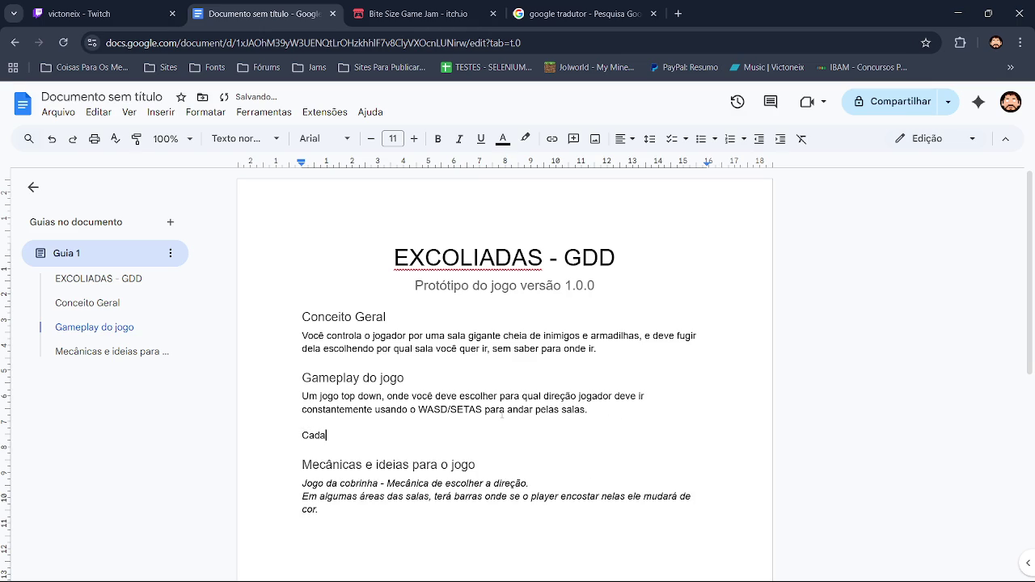
type("inimigo podera")
left_click(365, 436)
left_click(380, 417)
Step: Continue with 'ter uma cor diferente, e cada armadilha também tera cores diferentes da do jogador.'
type("cor")
key("BackSpace")
key("BackSpace")
key("BackSpace")
key("BackSpace")
type("cor")
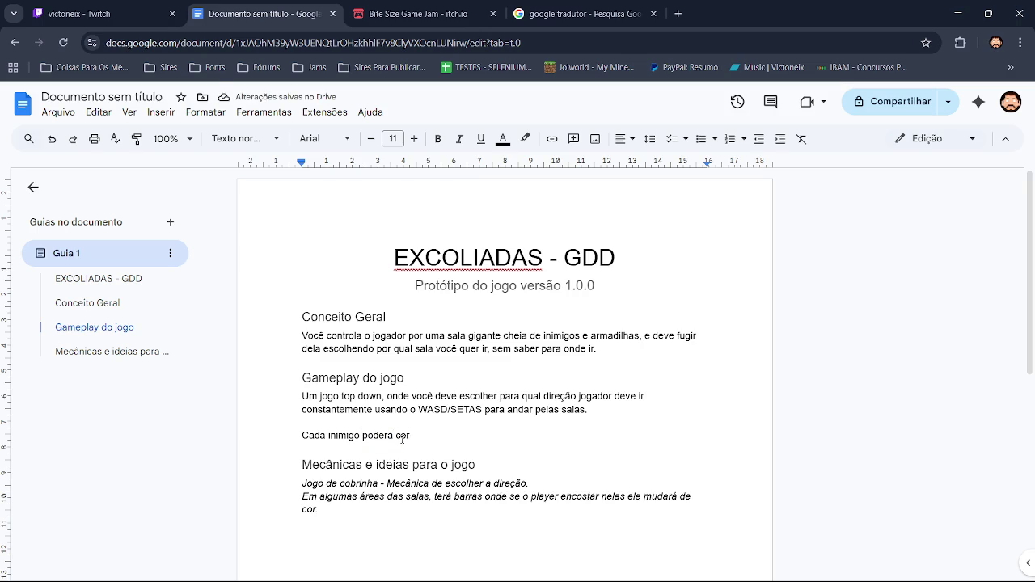
type(" ter uma cor ")
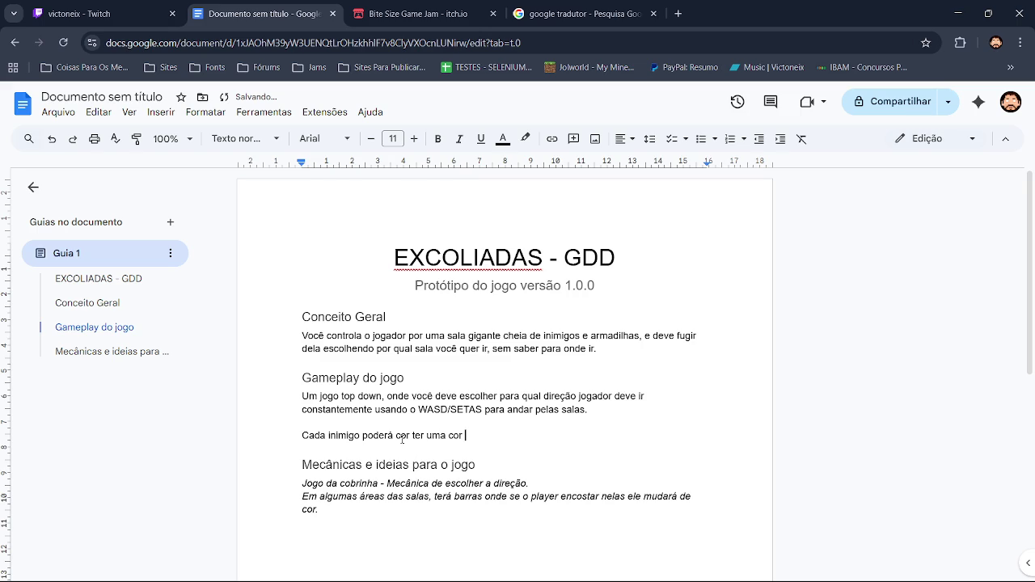
type("diferente, e cada armadilha ")
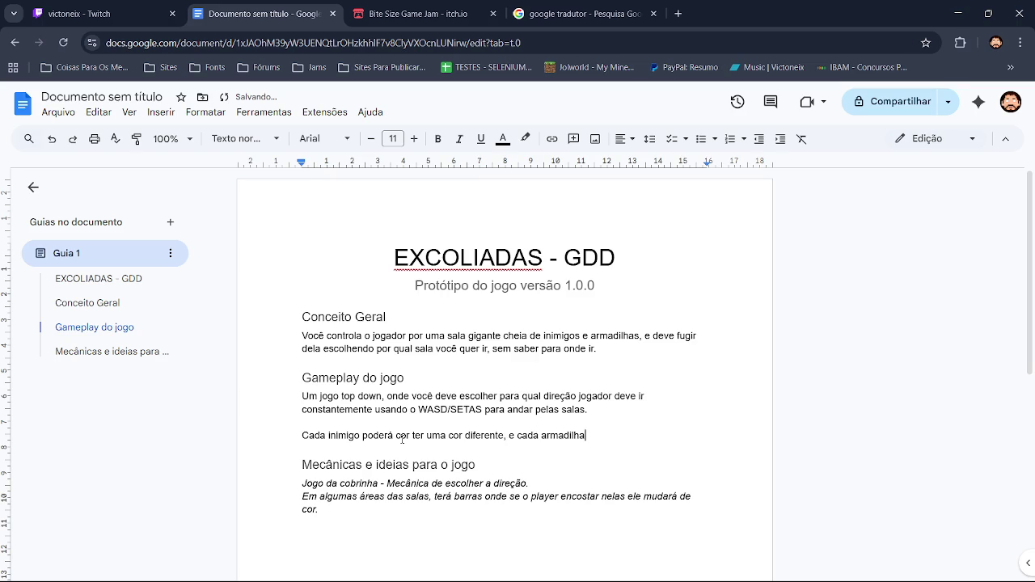
type("temb")
type("ém ter")
key("BackSpace")
type("a cores diferentes da do ")
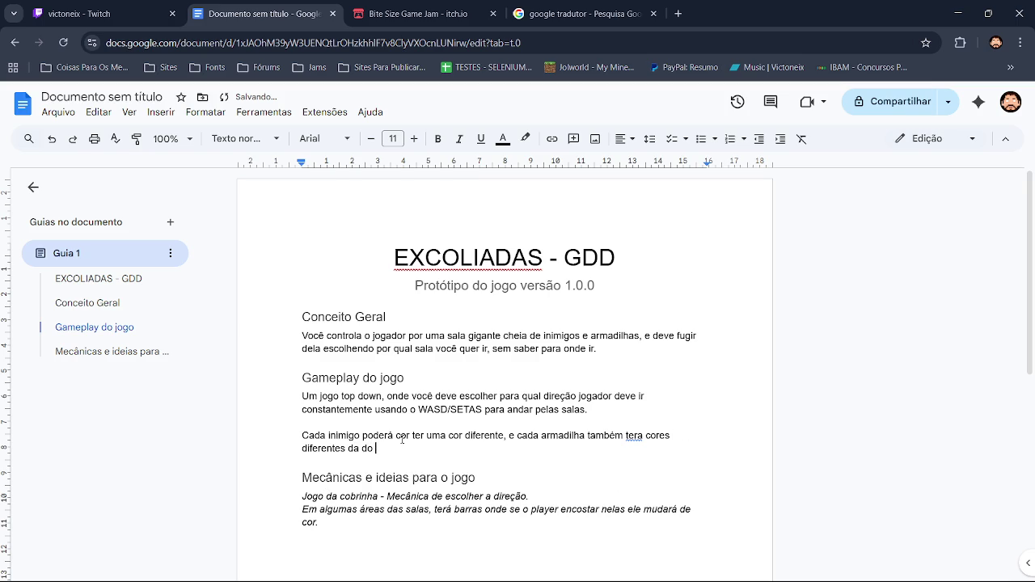
type("jogador.")
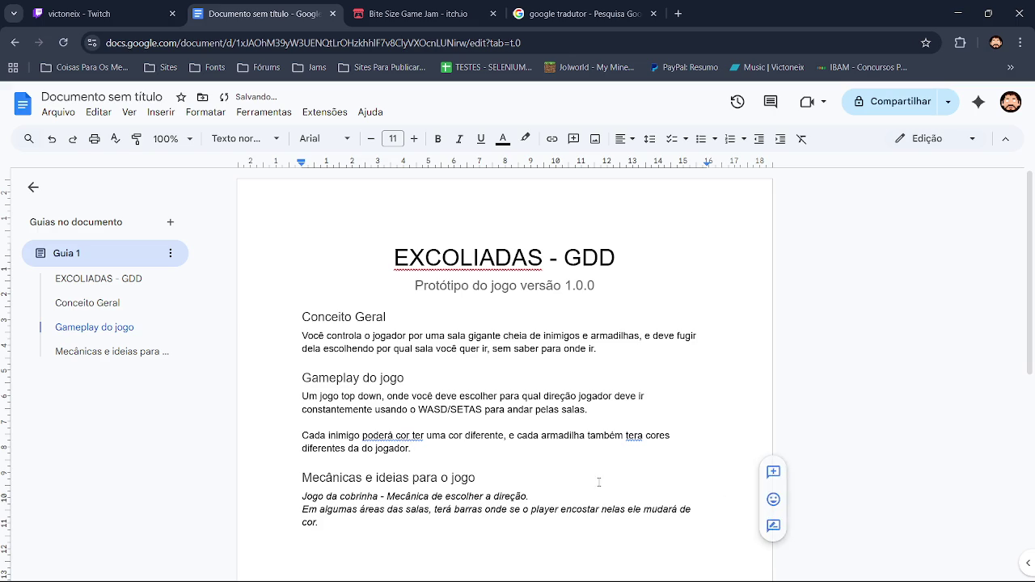
Step: Accept the 'terá' and 'poderá ter' fixes in the enemy-colour sentence
left_click(629, 438)
left_click(642, 417)
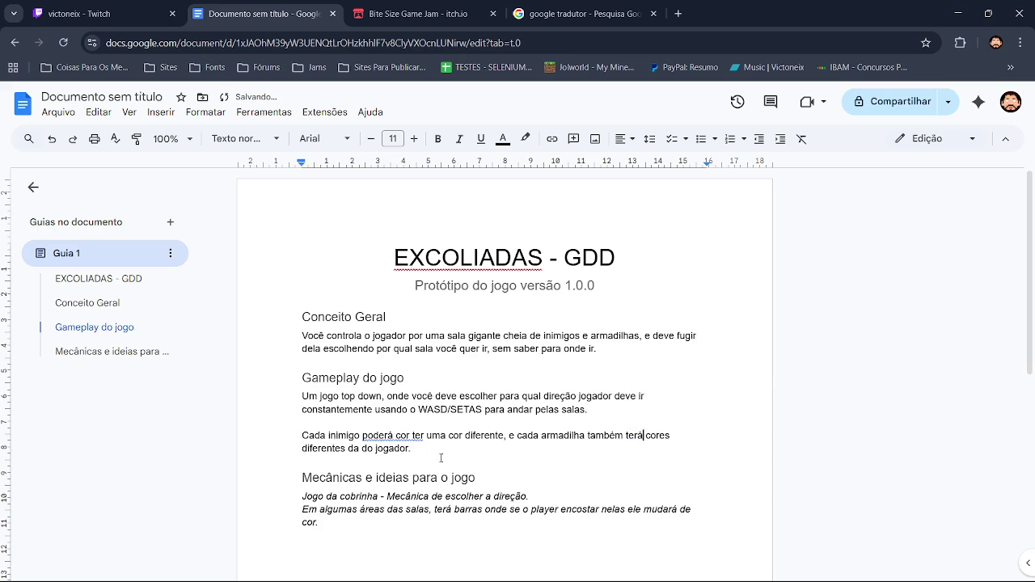
left_click(389, 435)
left_click(393, 418)
Step: Add 'Ao iniciar o jogo, você deverá escolher por qual sala quer começar', then glance at Twitch
left_click(420, 447)
type("Ou inici")
type("ar o jogo")
type(", voc~e")
key("BackSpace")
key("BackSpace")
key("BackSpace")
type("ê deverá ")
type("e")
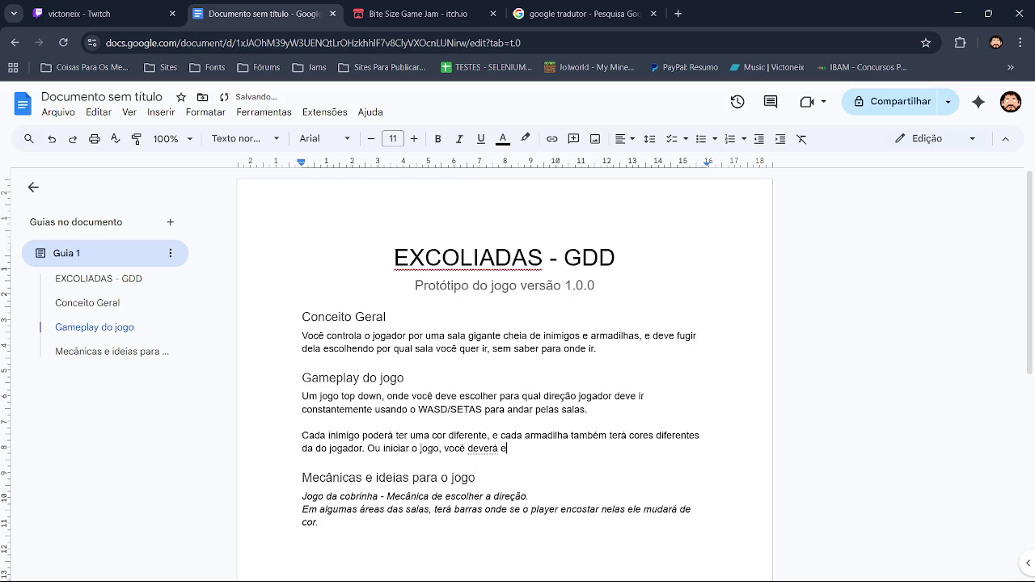
type("scolhar ")
type("por qualsala")
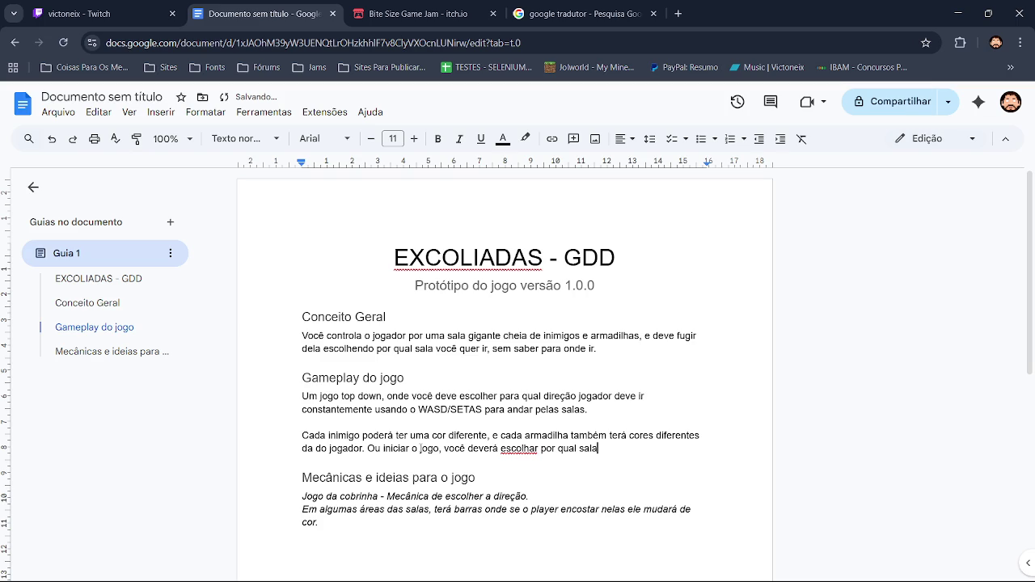
type("você ")
type("quer oomeçar")
type(".")
left_click(523, 448)
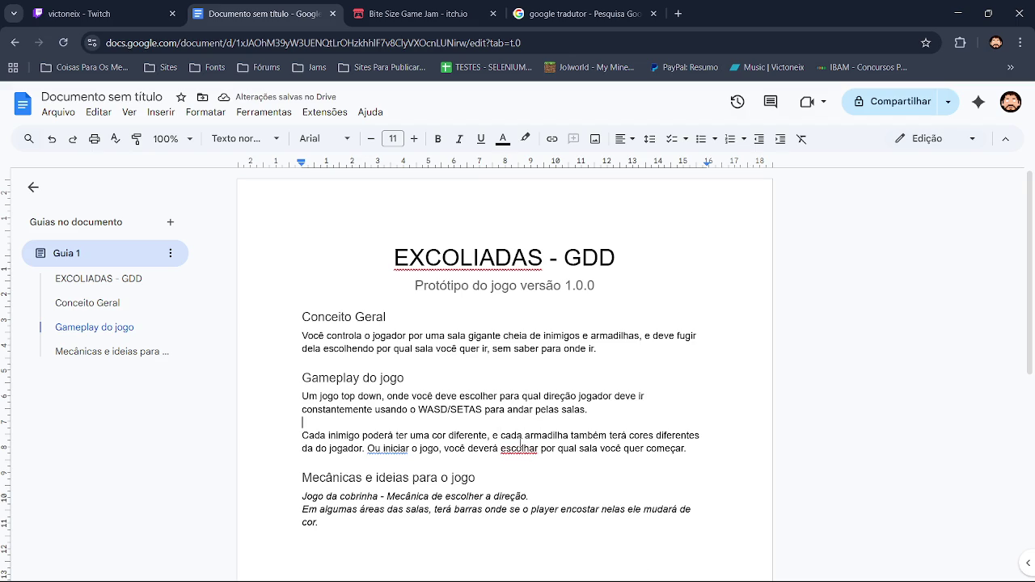
left_click(526, 431)
left_click(399, 448)
left_click(395, 430)
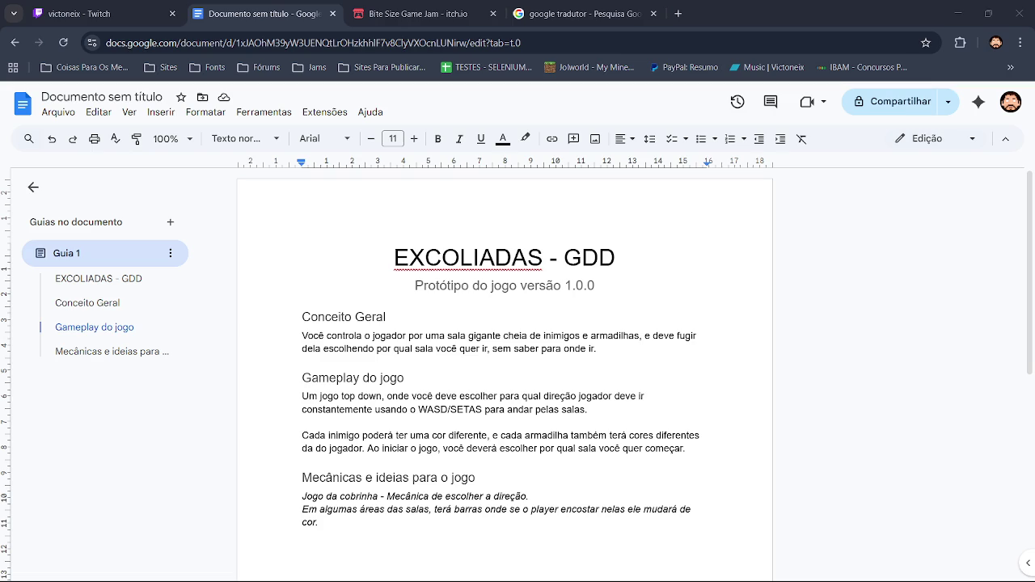
left_click(113, 14)
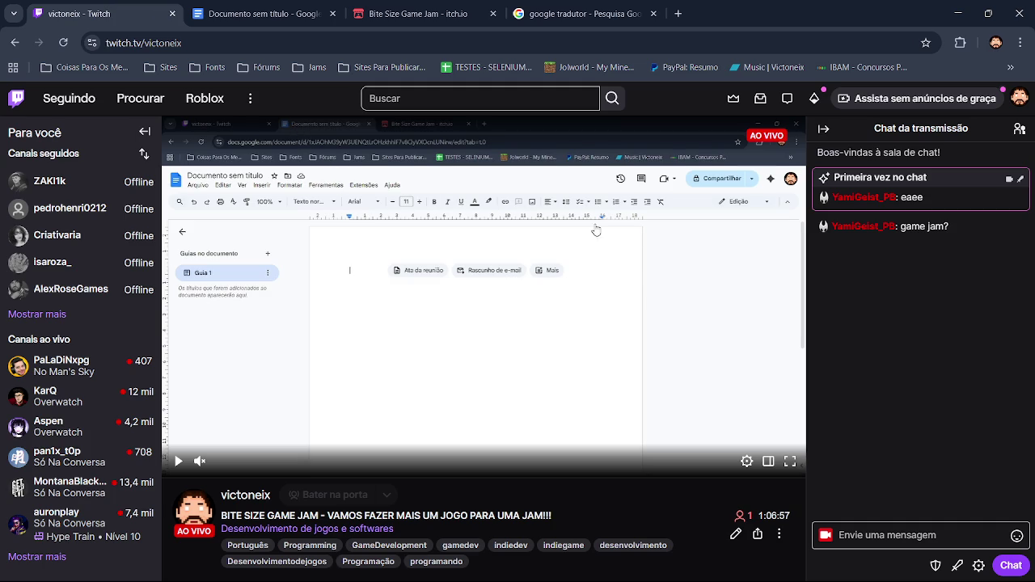
mouse_move(889, 227)
left_click(265, 10)
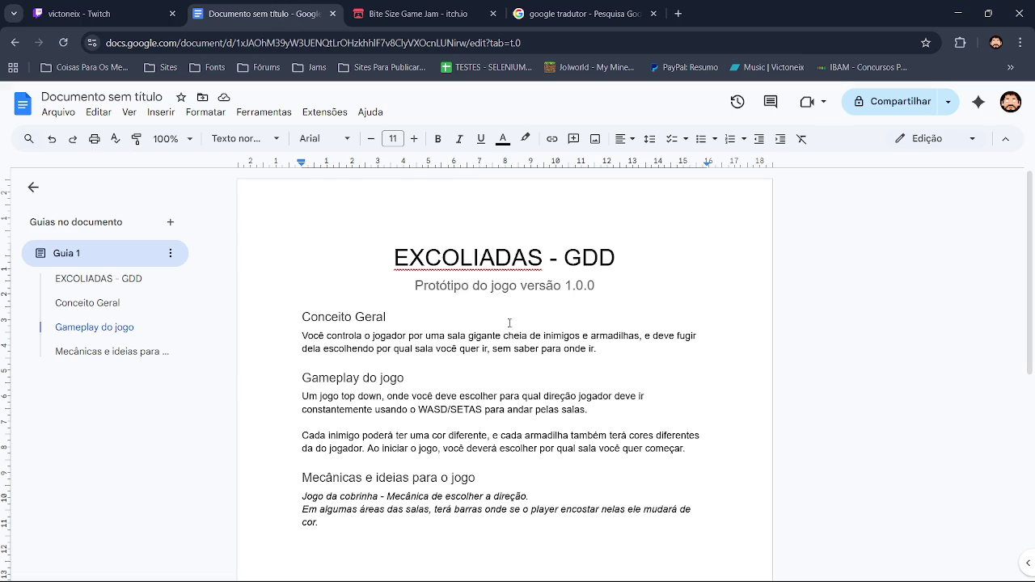
Step: Reload the Bite Size Game Jam page, then switch to the Twitch stream
left_click(416, 13)
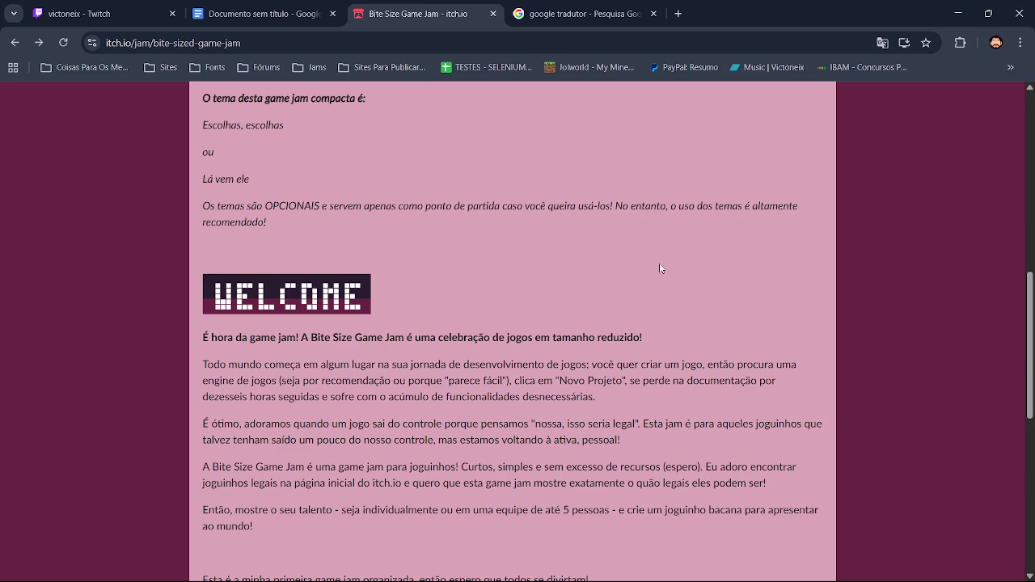
scroll(1031, 279, "up", 5)
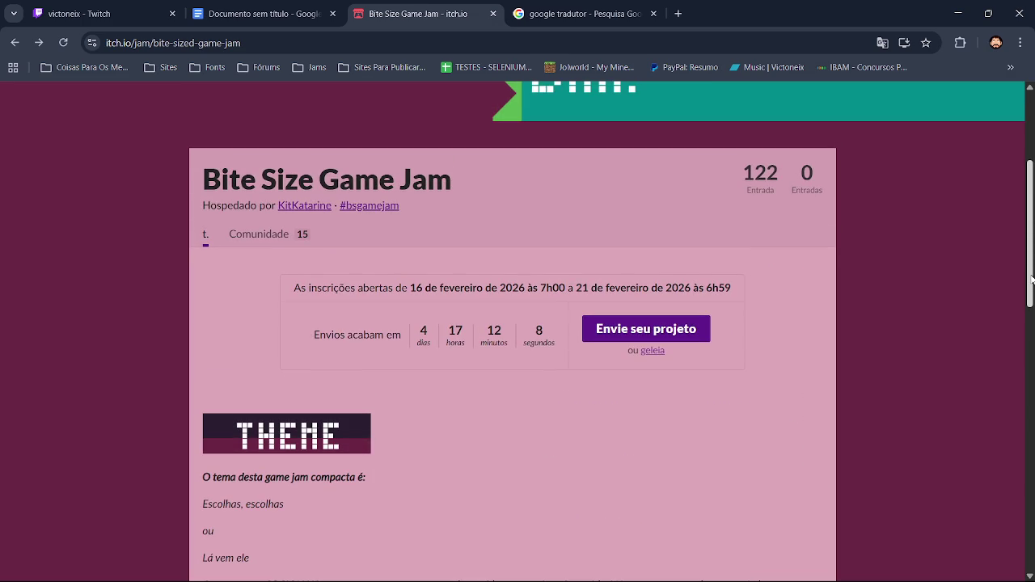
left_click(62, 45)
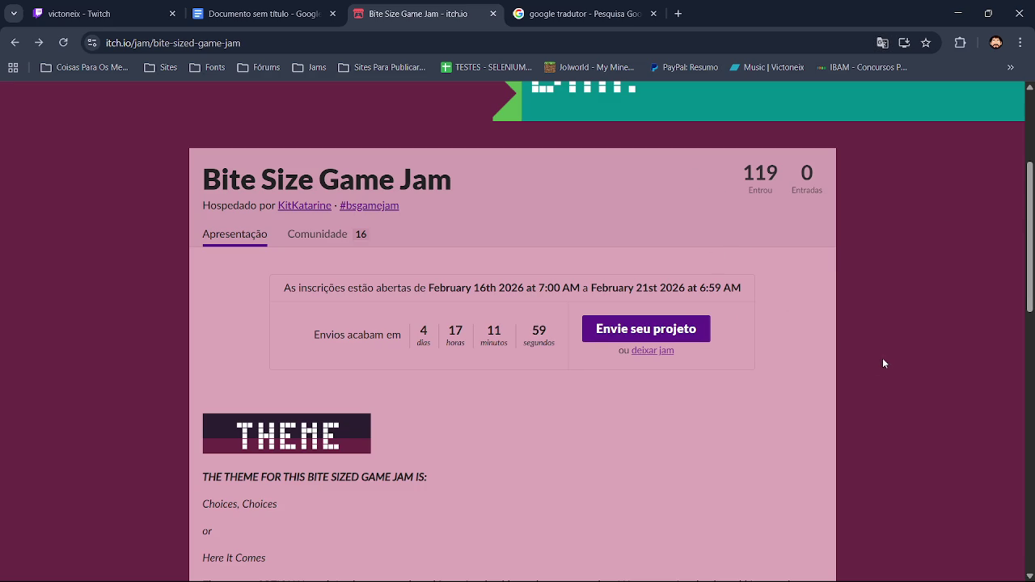
left_click(173, 6)
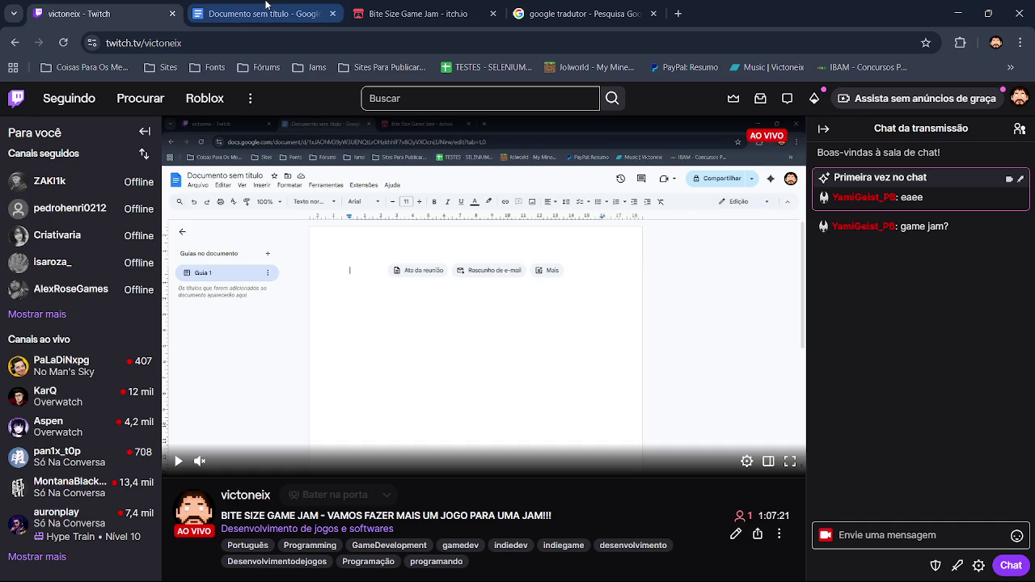
left_click(259, 13)
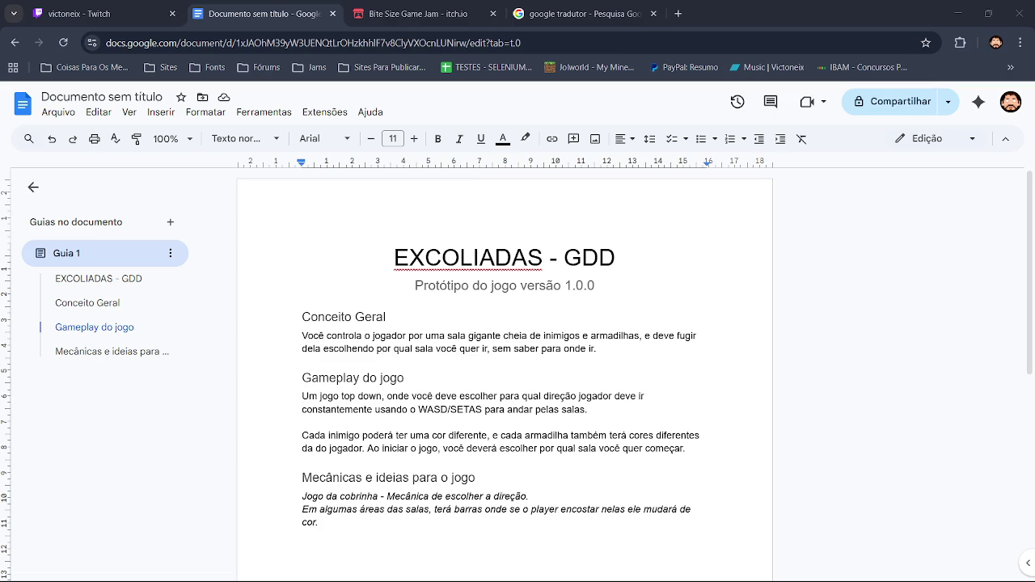
left_click(712, 303)
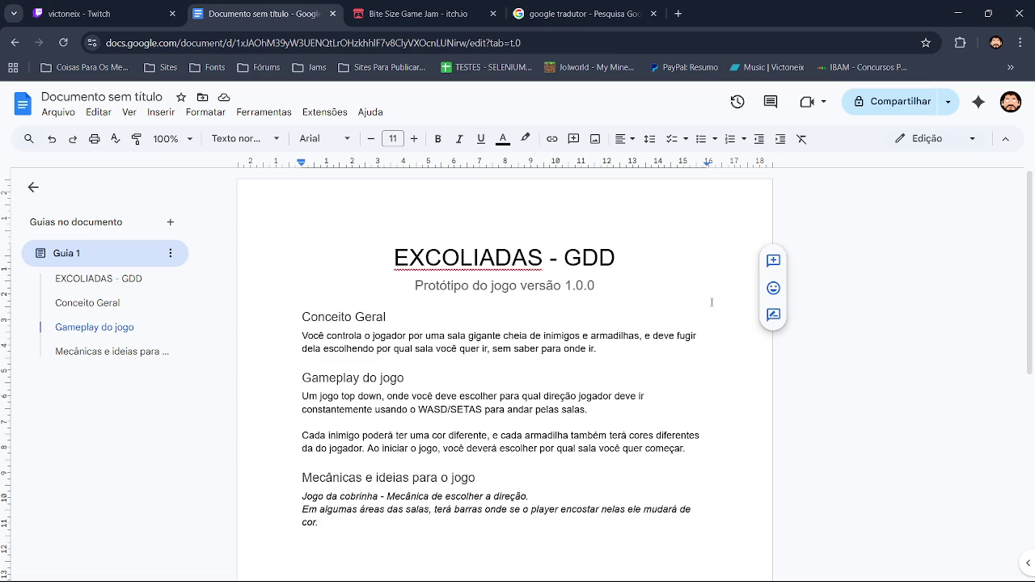
left_click(98, 13)
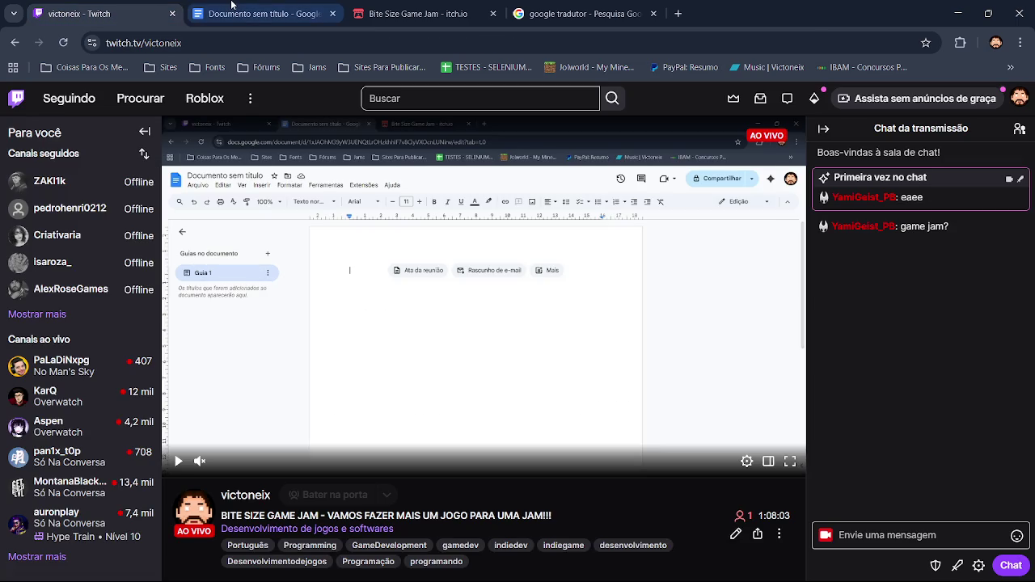
Step: Glance between the GDD and Twitch tabs, then open a new browser tab
left_click(232, 7)
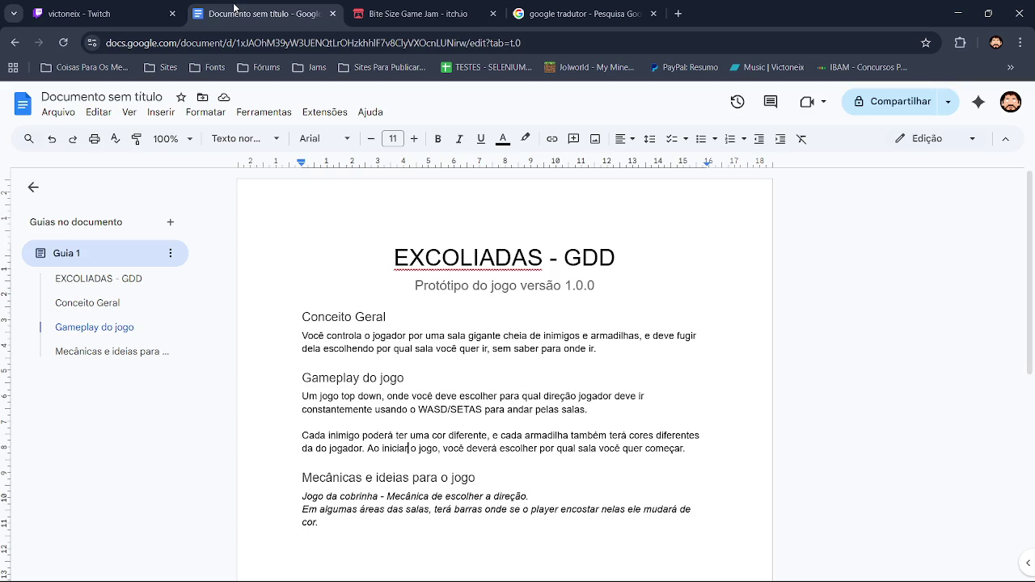
left_click(152, 8)
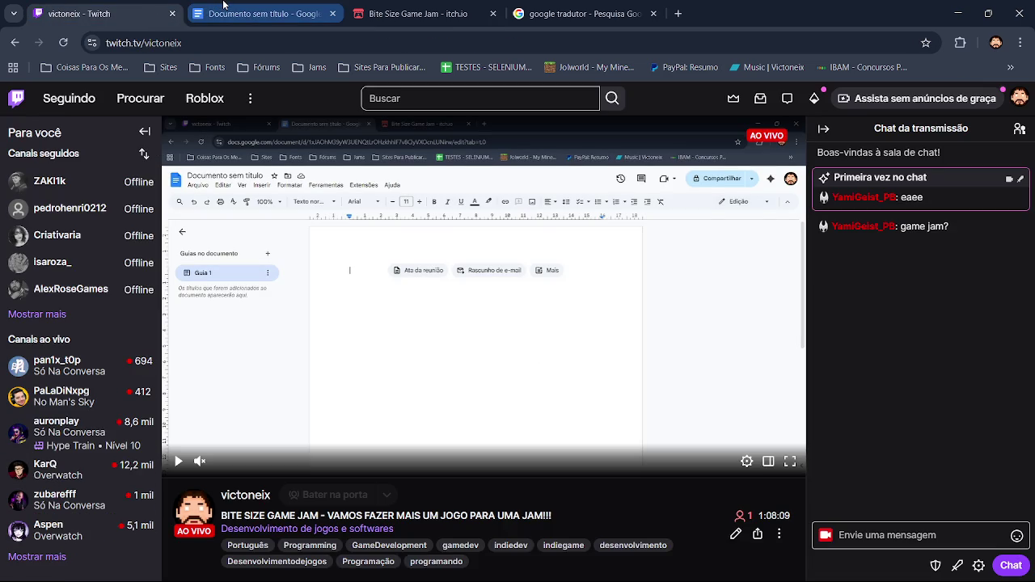
left_click(248, 8)
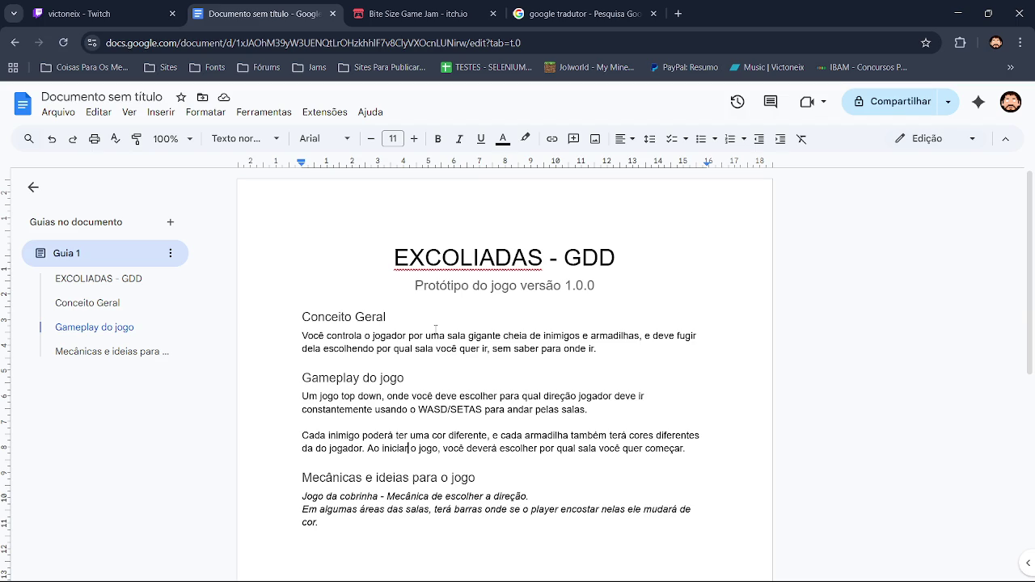
left_click(677, 13)
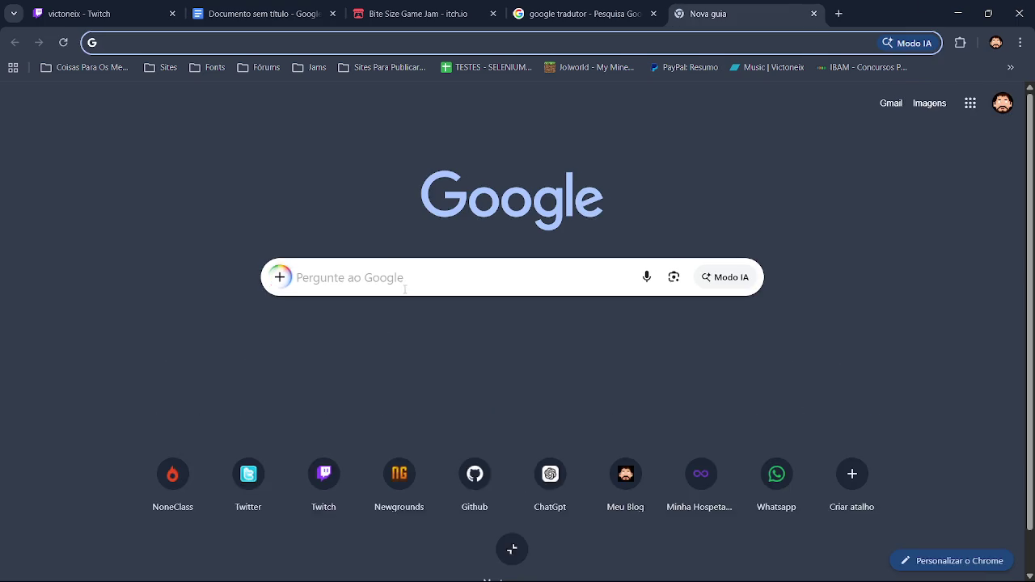
Step: Search Google for 'ASCII stile' after clearing a misspelled 'Assic' attempt
left_click(406, 289)
type("Ass")
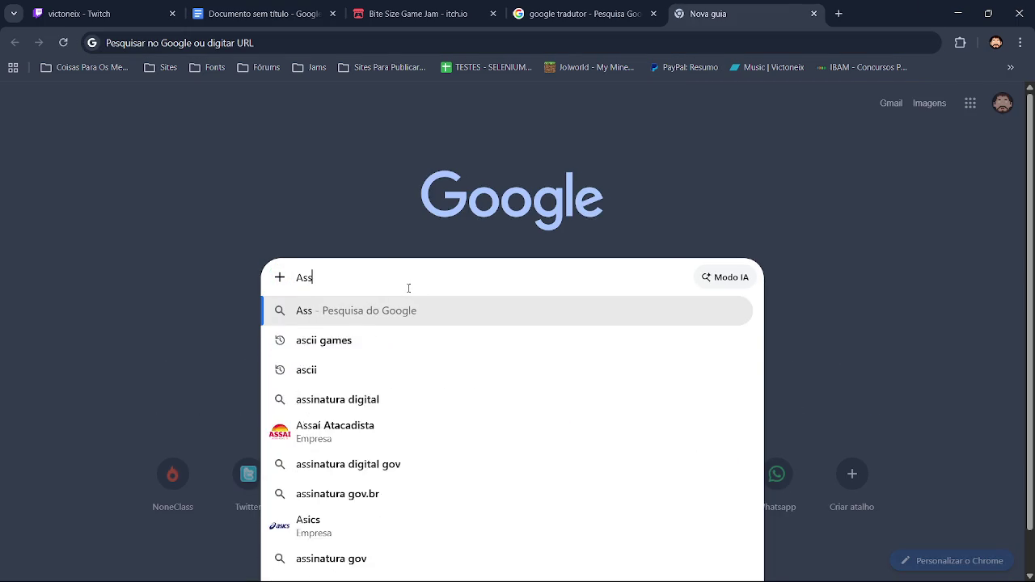
type("ic")
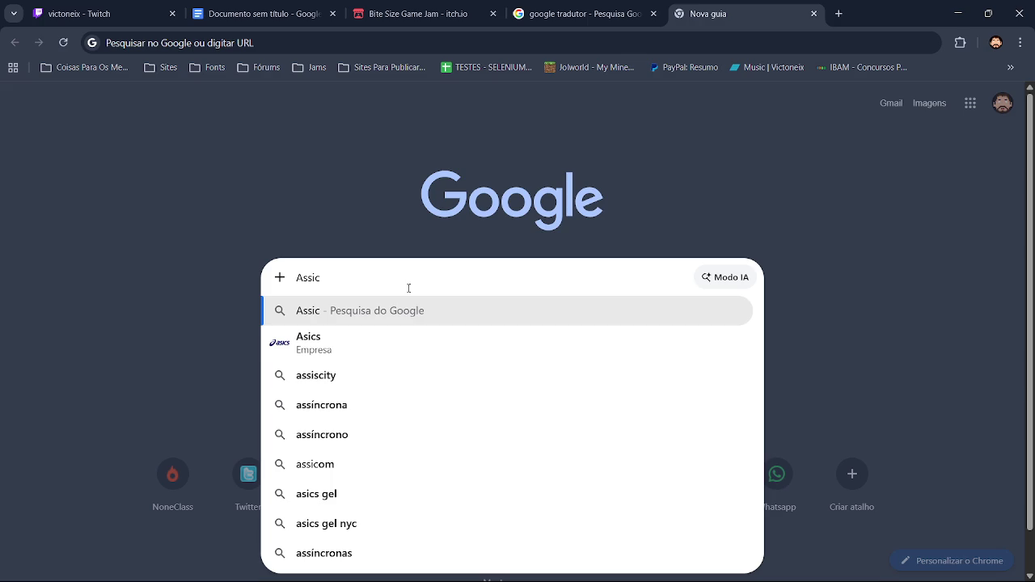
key("BackSpace")
key("BackSpace")
key("BackSpace")
key("BackSpace")
key("BackSpace")
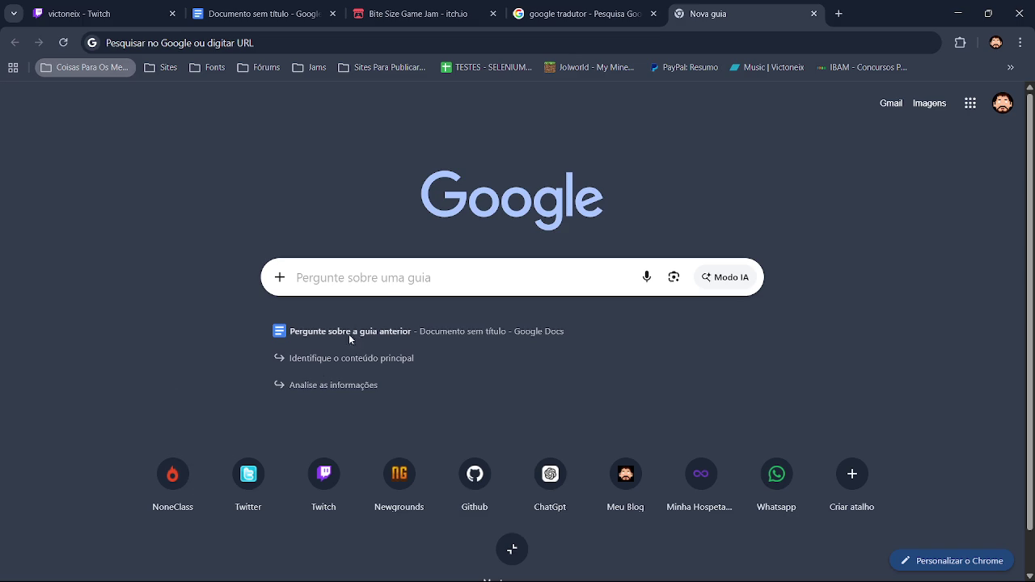
left_click(388, 278)
type("ASCII")
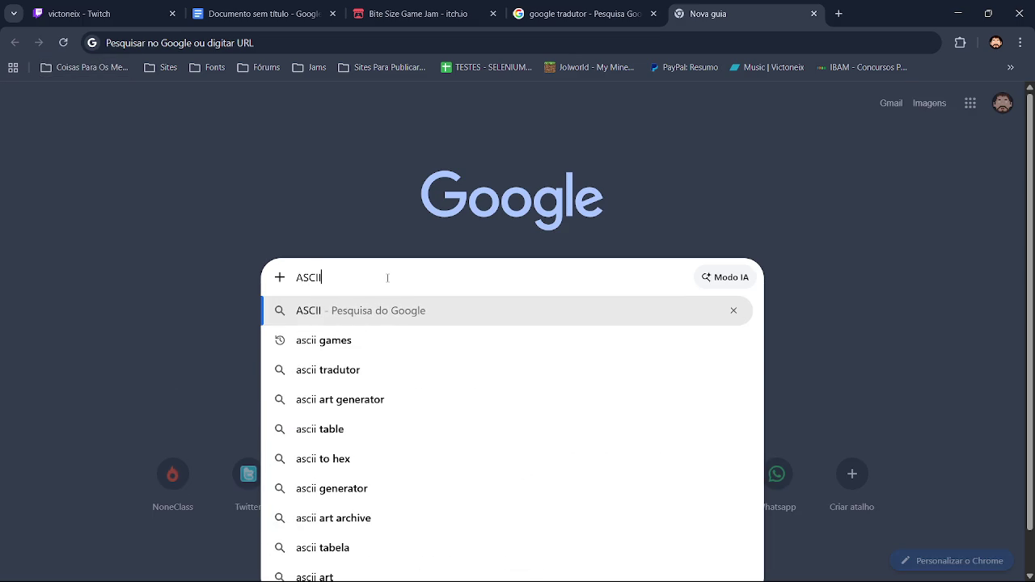
type(" s")
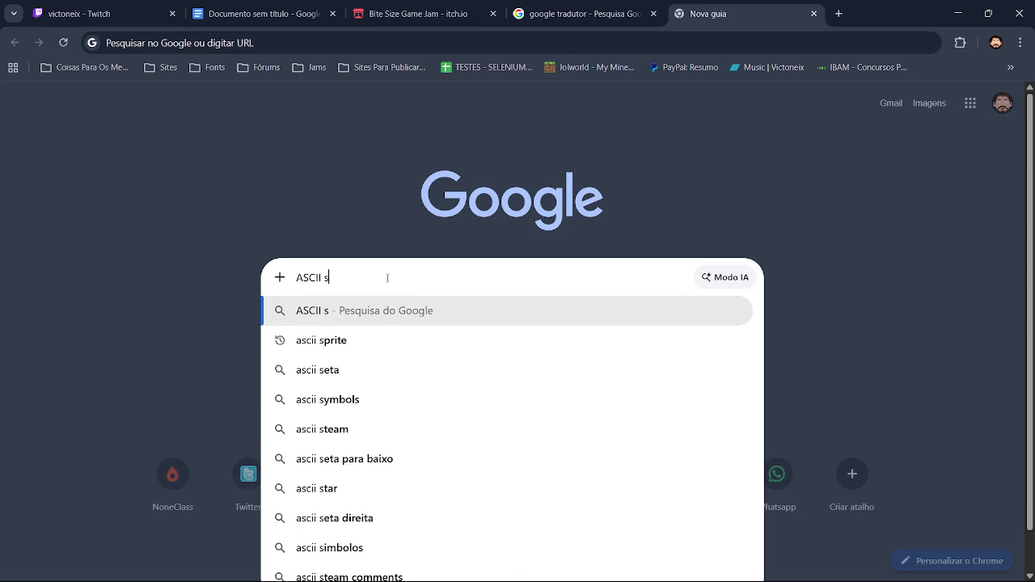
type("til")
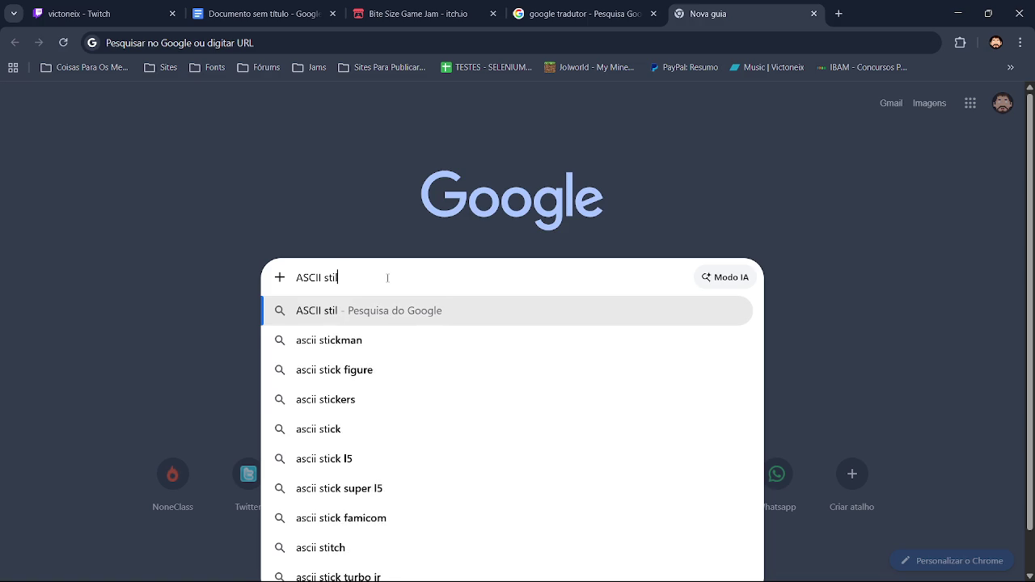
type("e")
key("Return")
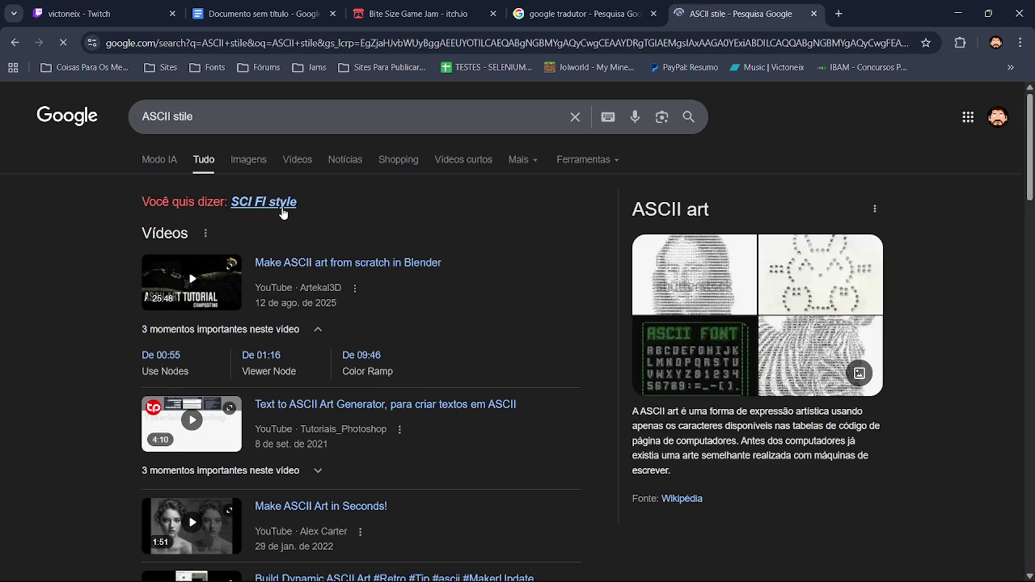
Step: Switch to image results and change the query to 'ASCII game'
left_click(258, 175)
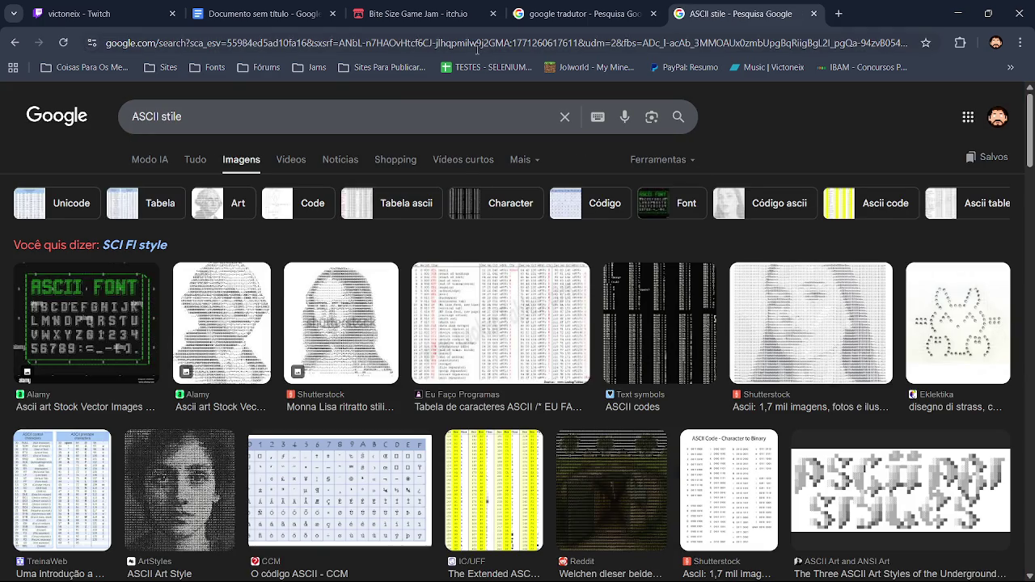
left_click_drag(182, 116, 158, 117)
type("game")
key("Return")
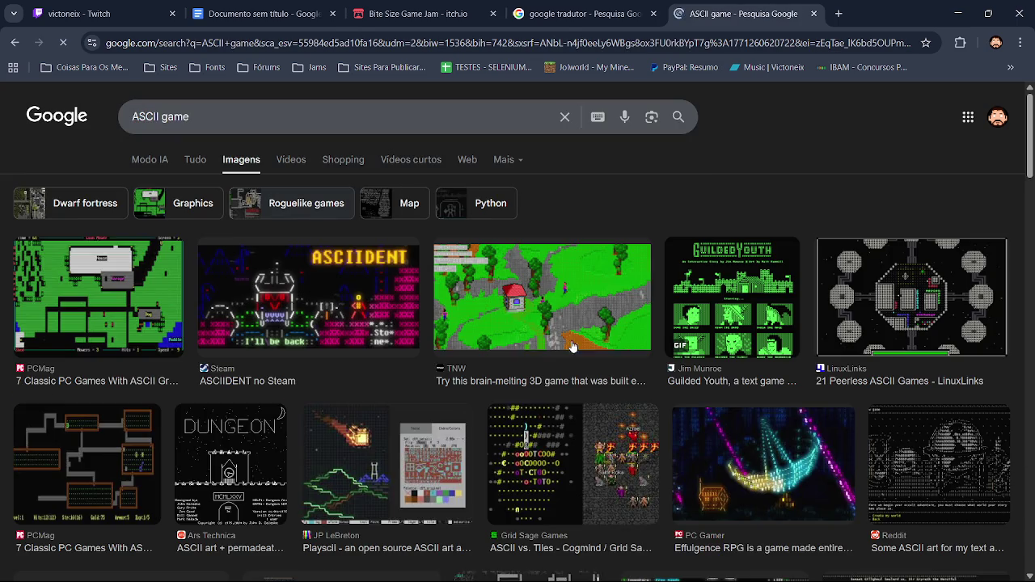
Step: Preview ASCII game images such as Guilded Youth and Grid Sage Games' ASCII vs. Tiles
left_click(103, 283)
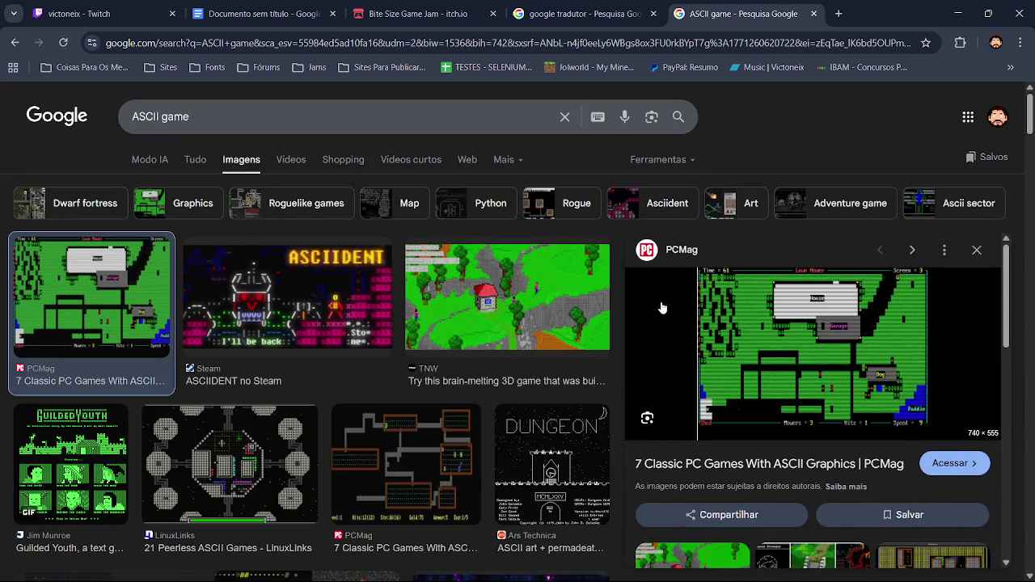
left_click(977, 251)
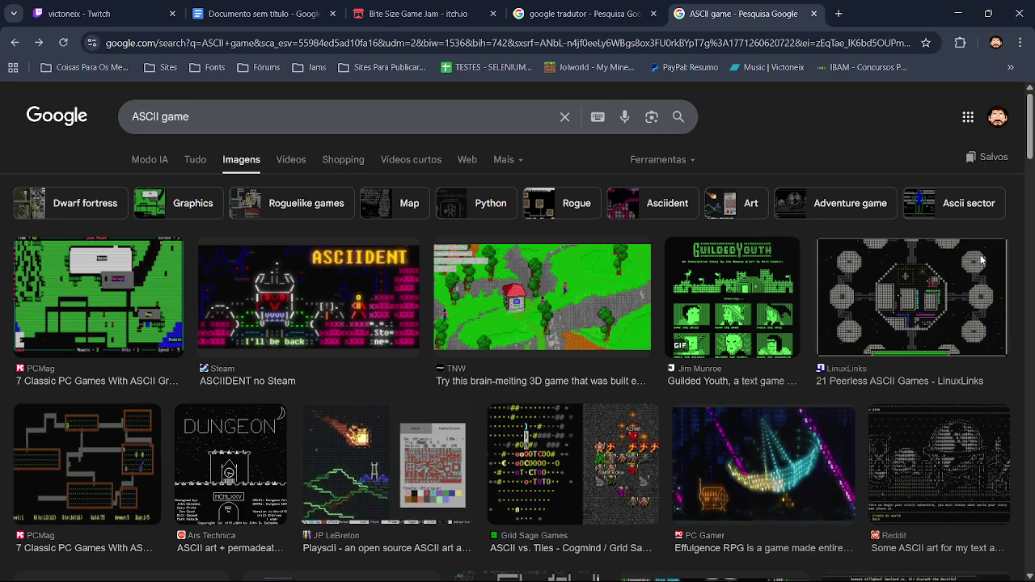
left_click(785, 315)
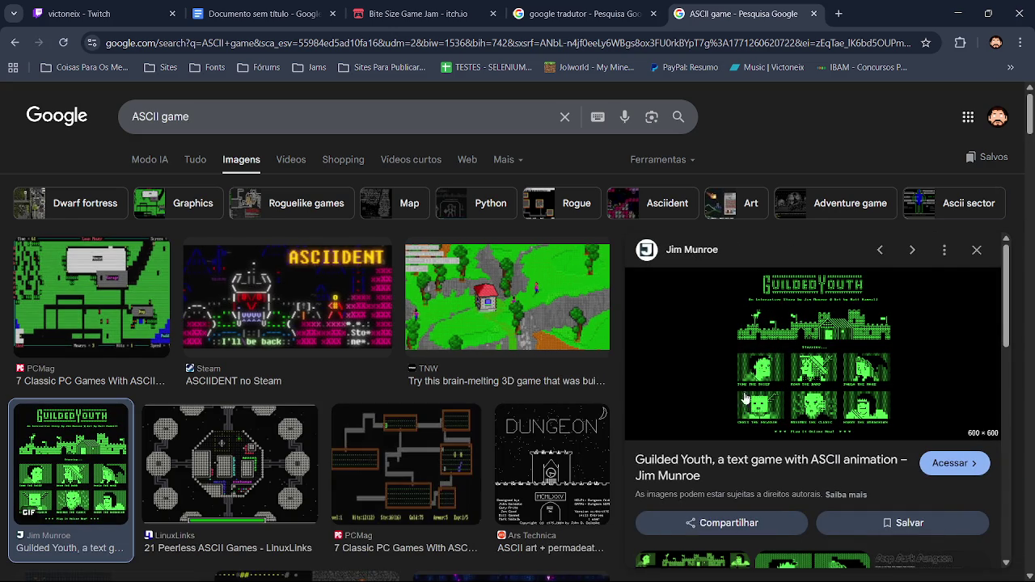
left_click(977, 252)
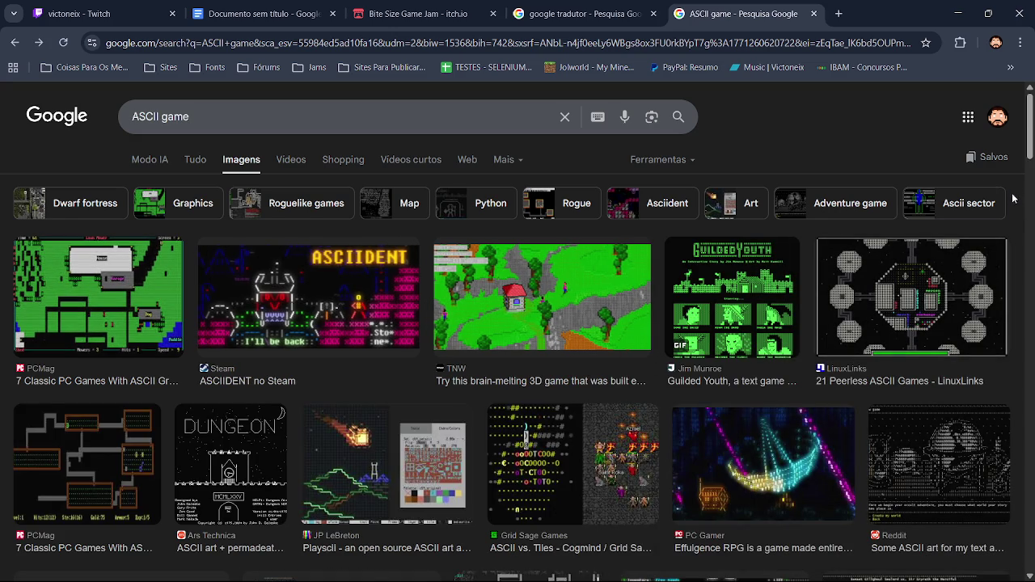
scroll(1031, 167, "down", 2)
scroll(1031, 167, "down", 2)
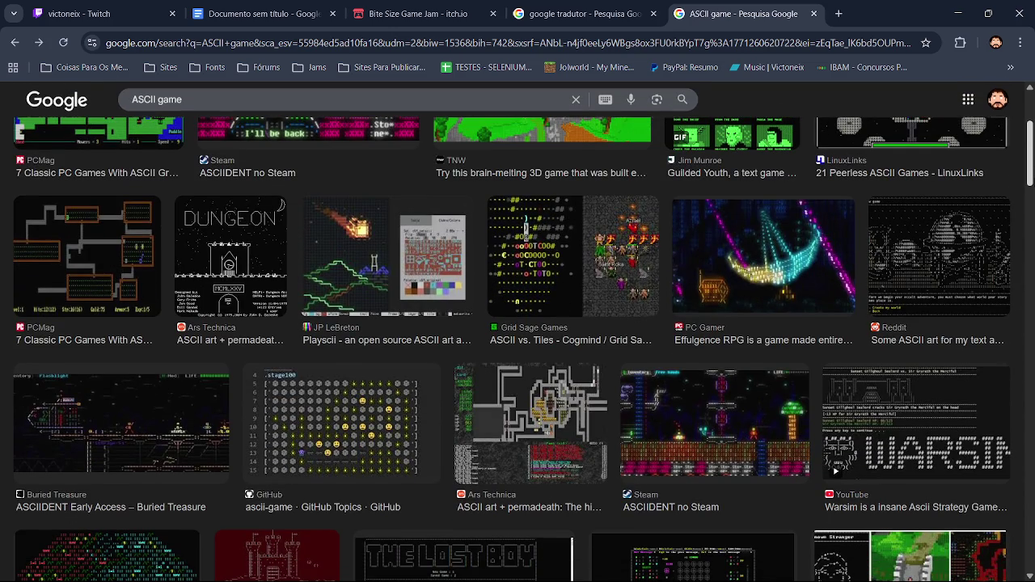
left_click(356, 421)
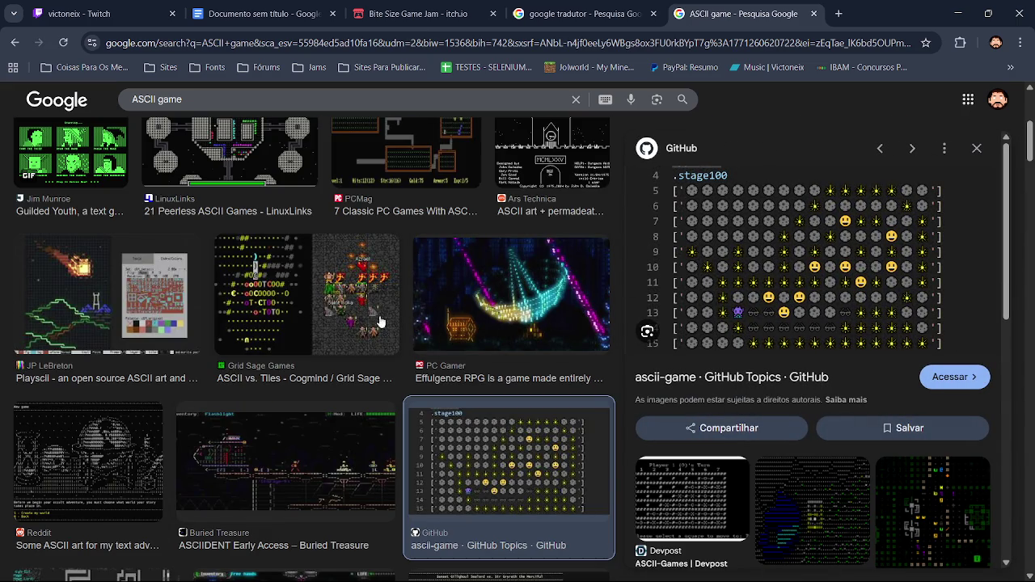
left_click(349, 312)
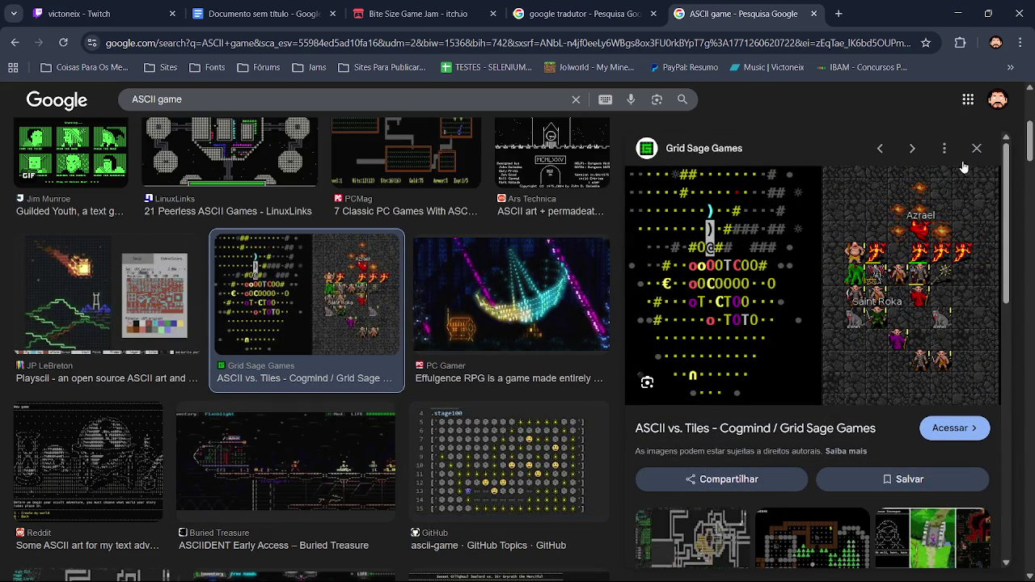
left_click(977, 152)
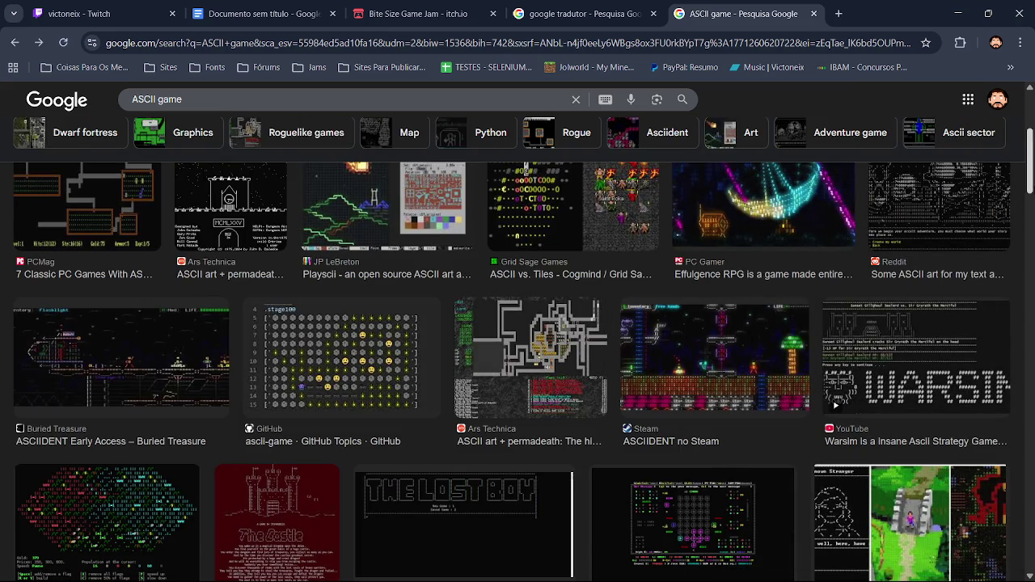
Step: Open the Atomohod ASCII game page on itch.io from its image preview
scroll(1008, 247, "down", 2)
scroll(798, 307, "down", 3)
left_click(781, 307)
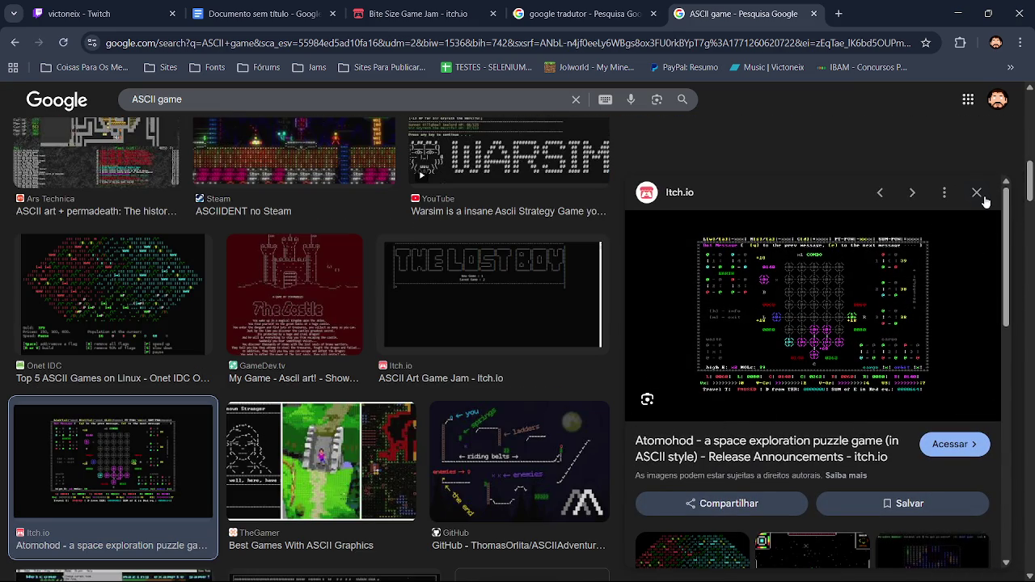
left_click(957, 443)
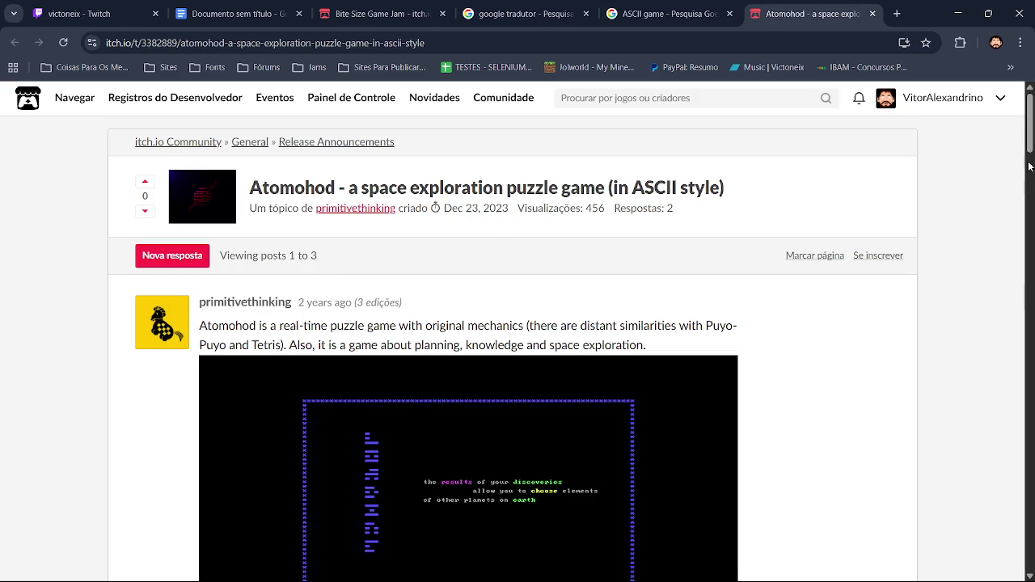
Step: Read the Atomohod post and skip through its embedded in-game music video
scroll(451, 437, "down", 3)
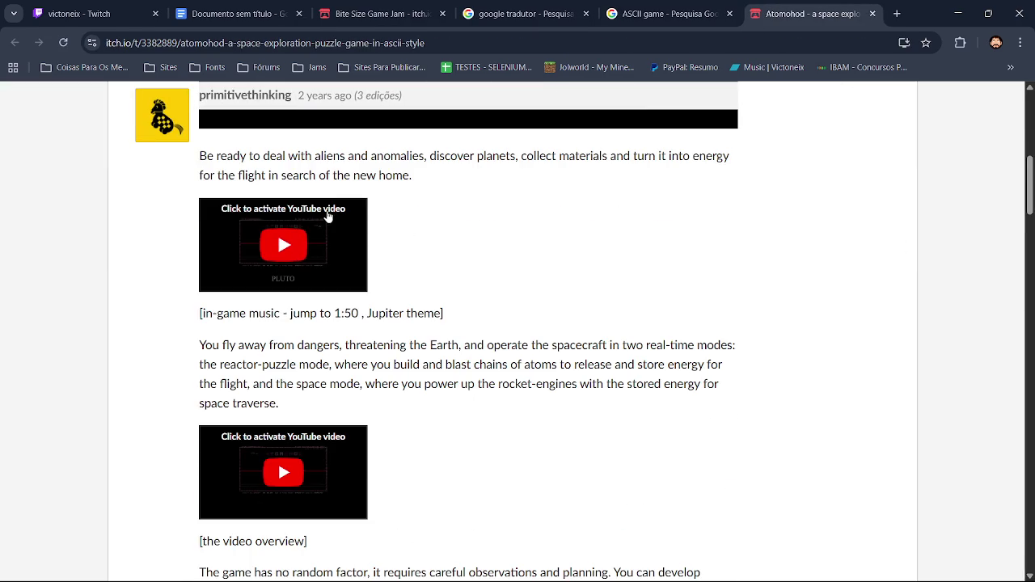
left_click(306, 253)
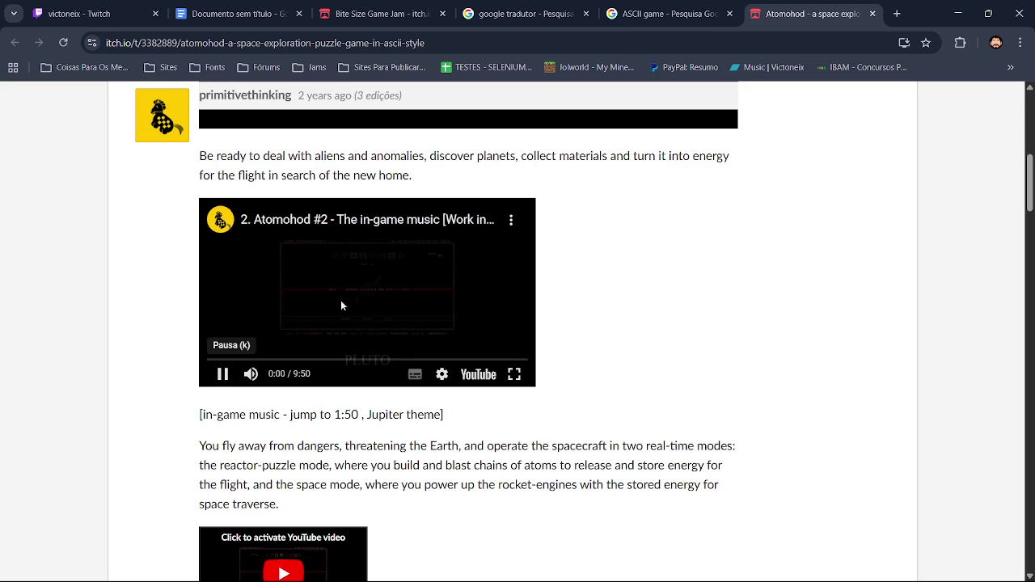
left_click_drag(237, 360, 313, 359)
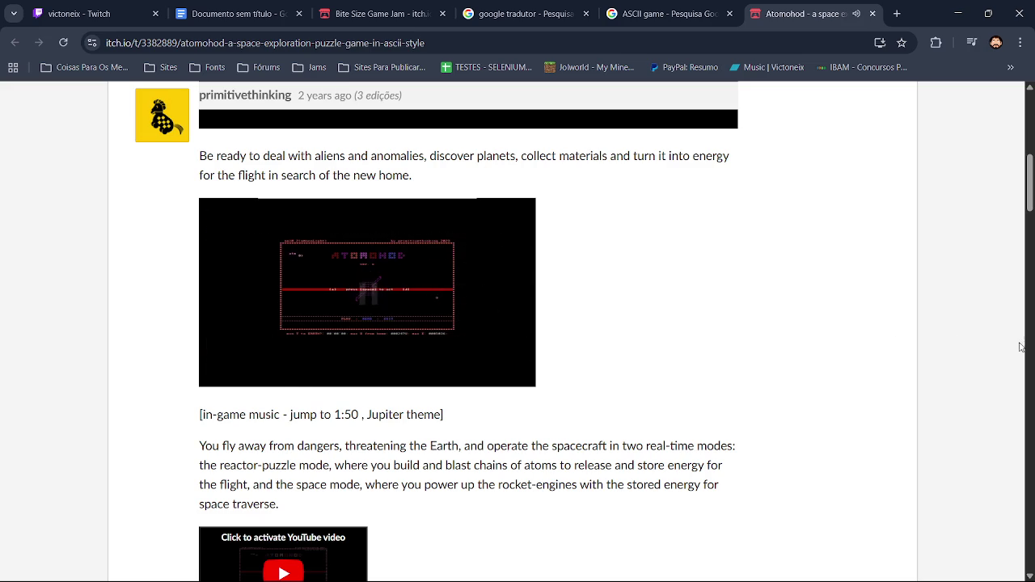
scroll(431, 286, "down", 5)
scroll(385, 356, "down", 3)
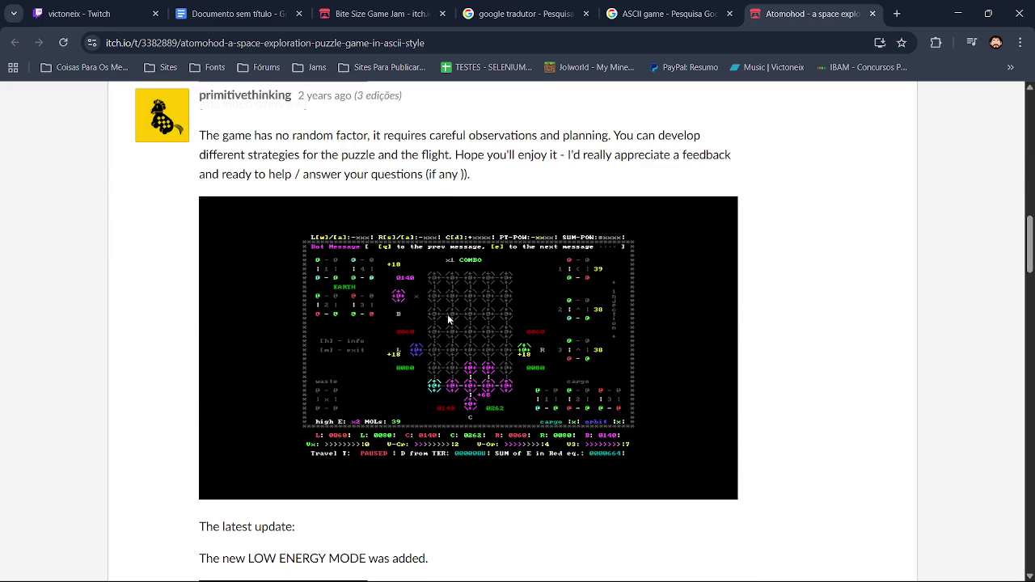
left_click_drag(1030, 242, 1031, 122)
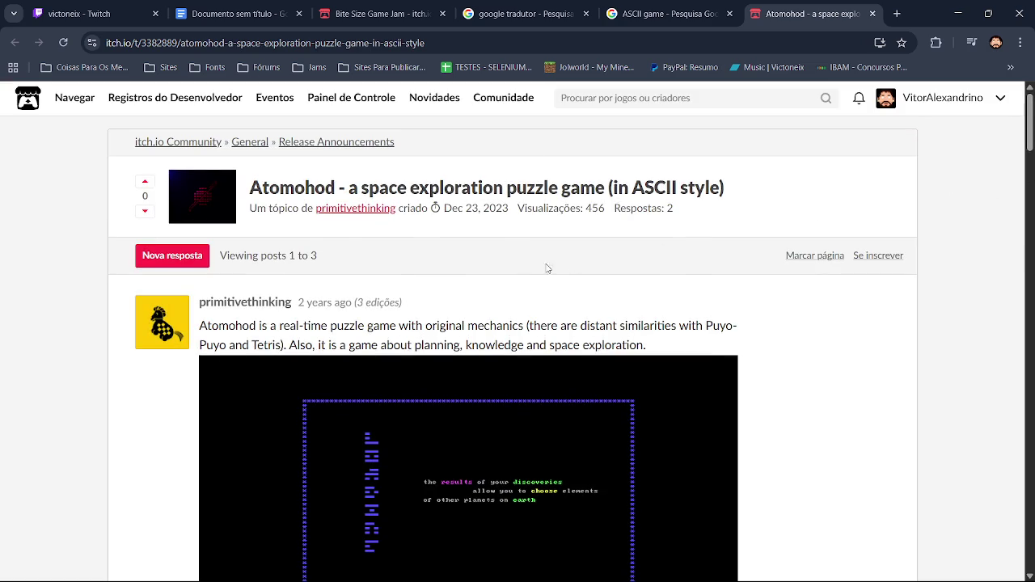
mouse_move(1028, 130)
left_mouse_down()
mouse_move(1031, 394)
mouse_move(1031, 286)
left_mouse_up()
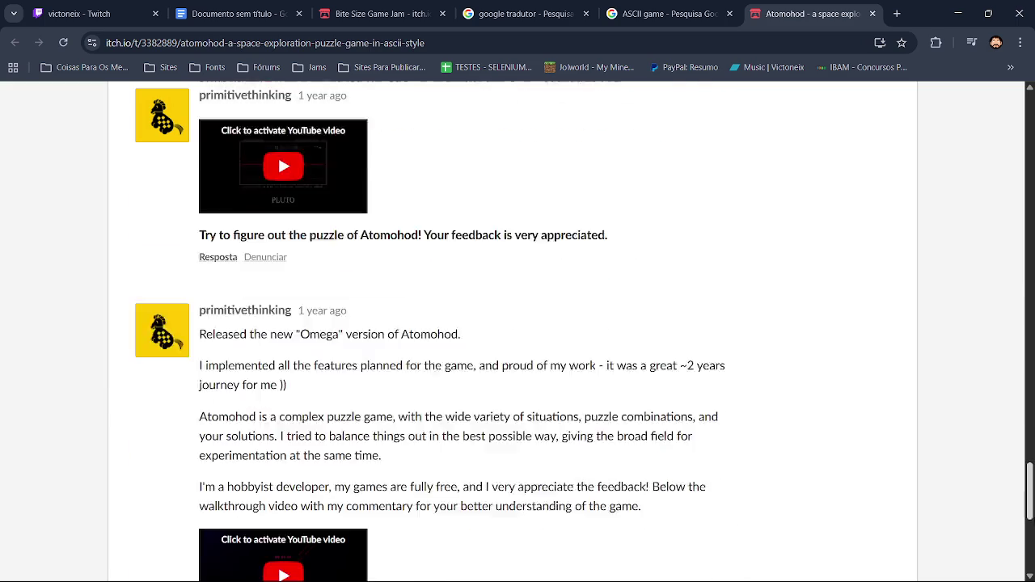
scroll(1030, 285, "up", 1)
Step: View the full-size Atomohod screenshot in a new tab, close it, and return to Twitch
middle_click(534, 332)
left_click(798, 6)
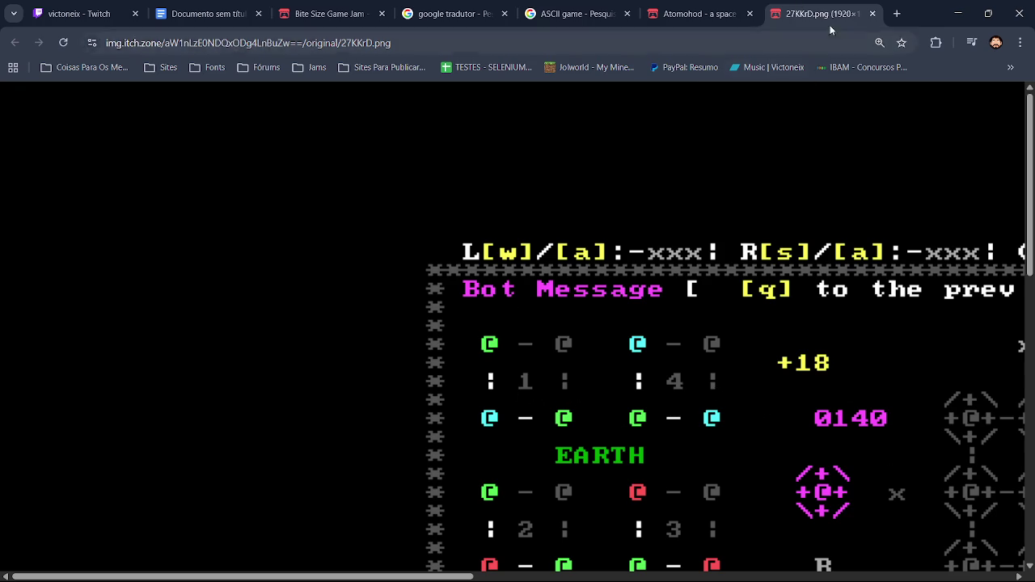
left_click(874, 14)
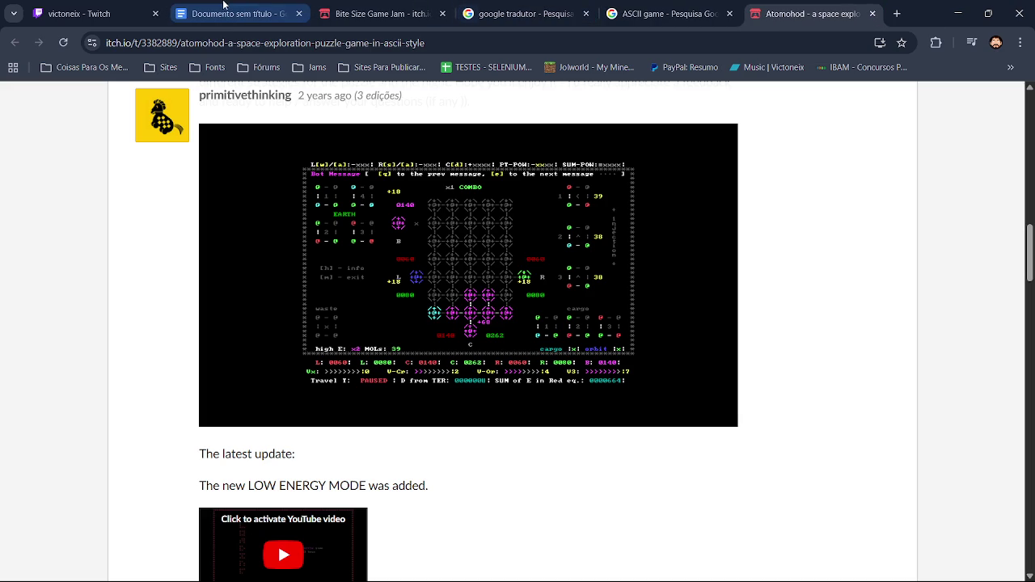
left_click(109, 6)
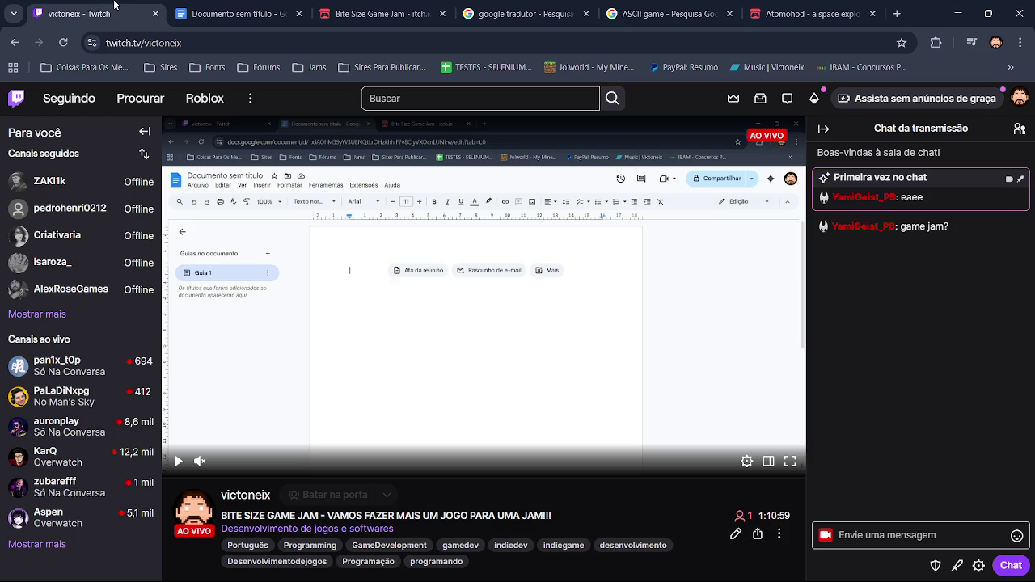
Step: Switch back to the EXCOLIADAS - GDD document tab
left_click(231, 14)
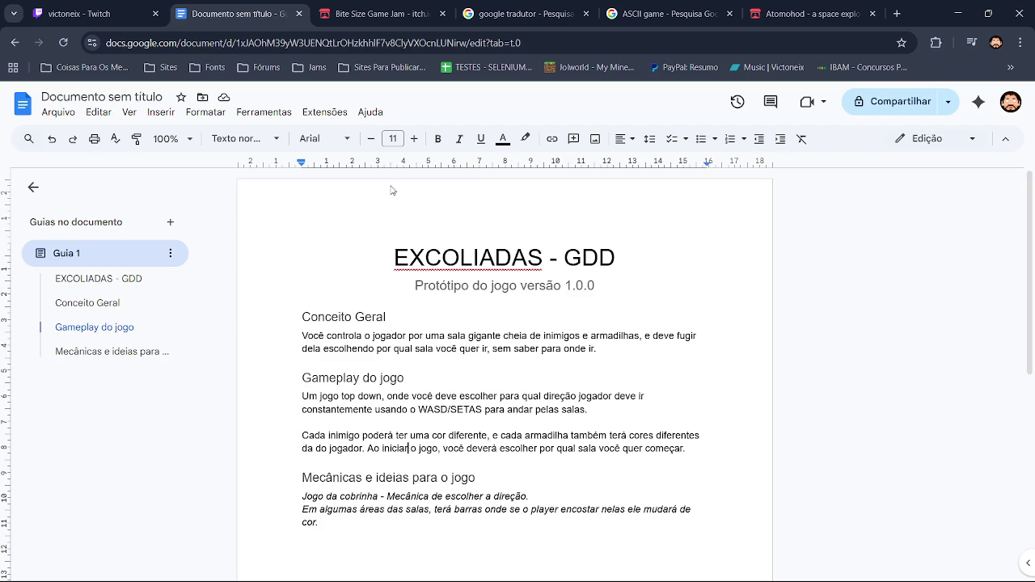
mouse_move(597, 349)
left_mouse_down()
mouse_move(382, 353)
mouse_move(295, 340)
left_mouse_up()
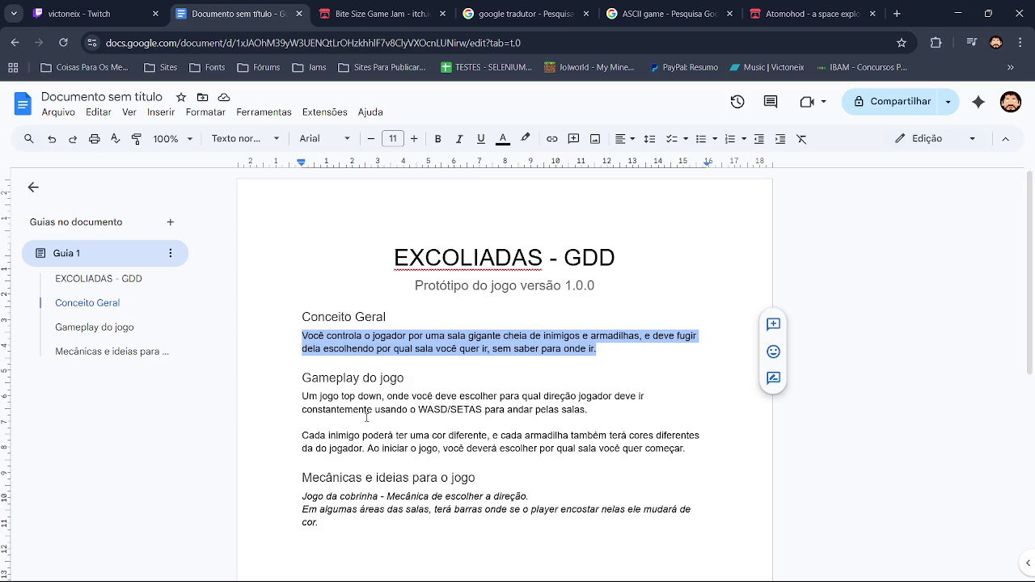
left_click(405, 361)
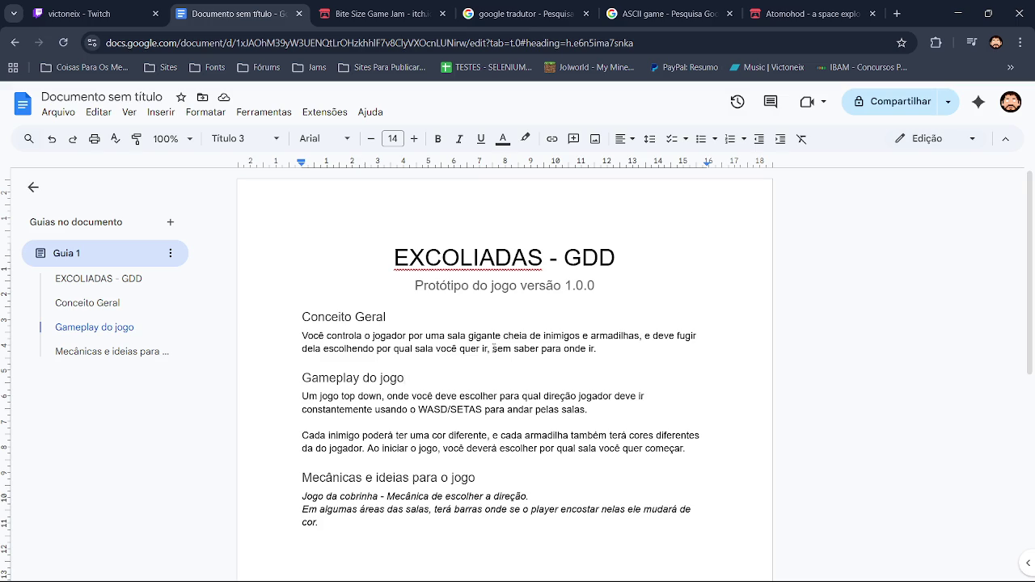
left_click(644, 336)
key("BackSpace")
type(".")
key("Right")
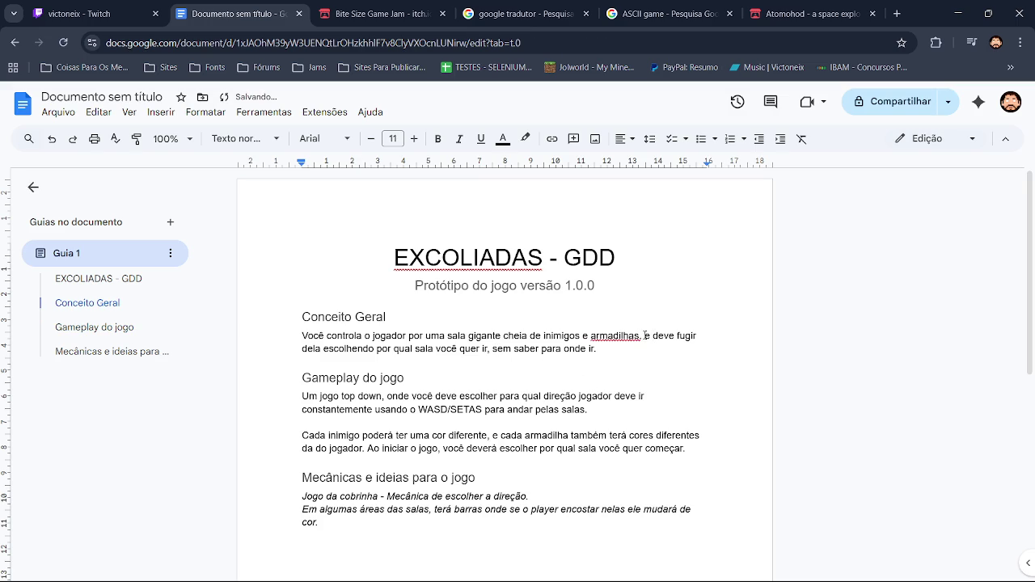
left_click(631, 317)
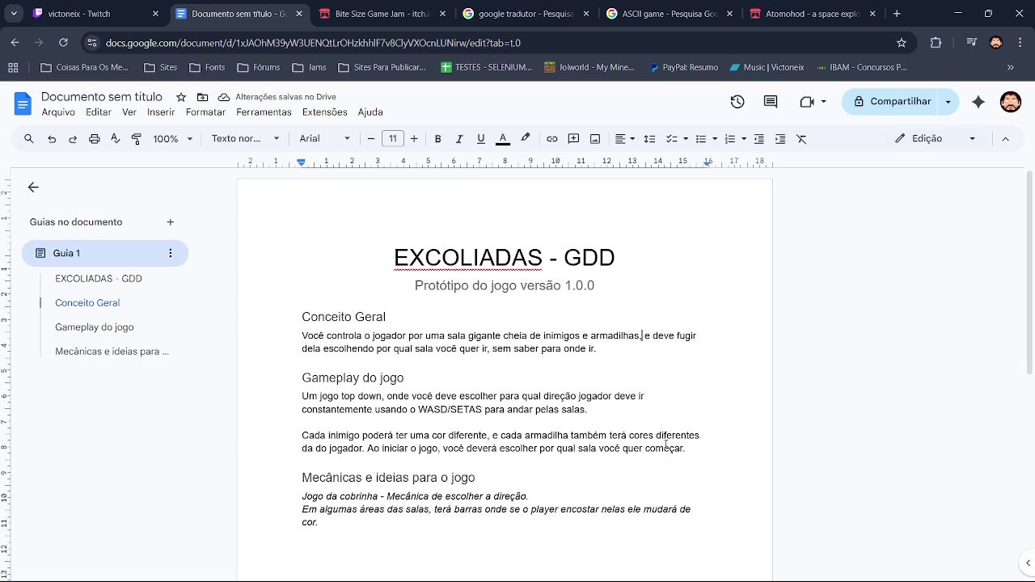
Step: Delete the 'Cada inimigo…' enemy-colour paragraph under Gameplay do jogo
mouse_move(501, 441)
left_click_drag(689, 453, 177, 457)
left_click_drag(179, 438, 239, 442)
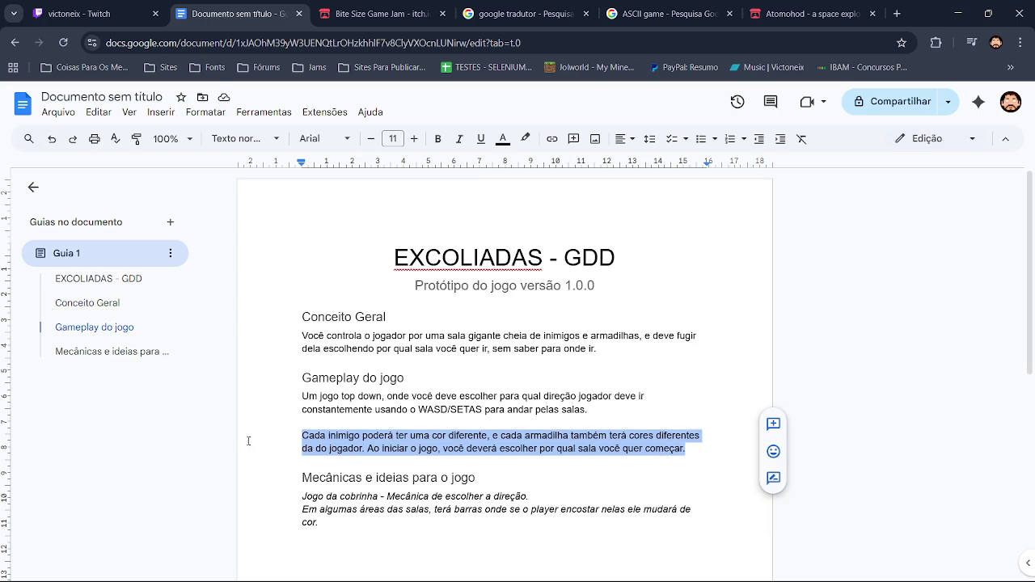
key("BackSpace")
key("BackSpace")
key("BackSpace")
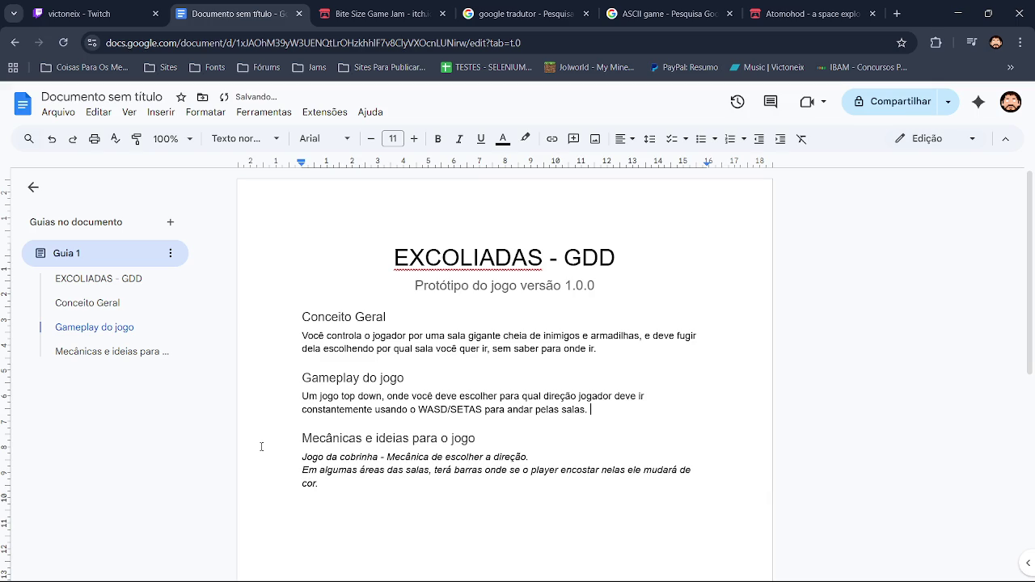
key("Return")
key("Return")
type("Cada")
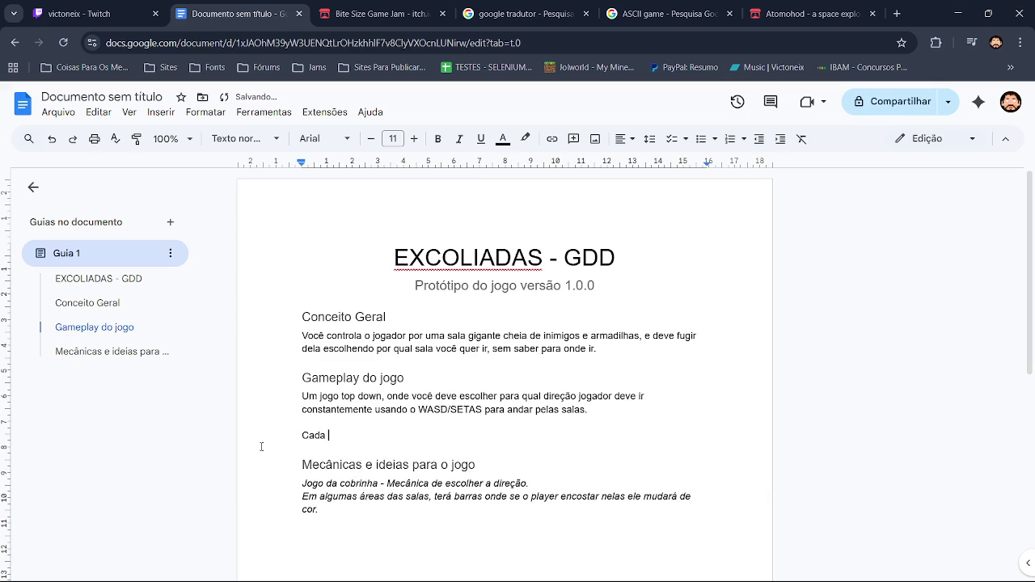
key("BackSpace")
key("BackSpace")
key("BackSpace")
key("BackSpace")
key("BackSpace")
key("BackSpace")
key("BackSpace")
Step: Append 'repleta de inimigos e armadilhas' and the choose-among-three-passages sentence to Gameplay
type("epleta de inimigos e armadilhas")
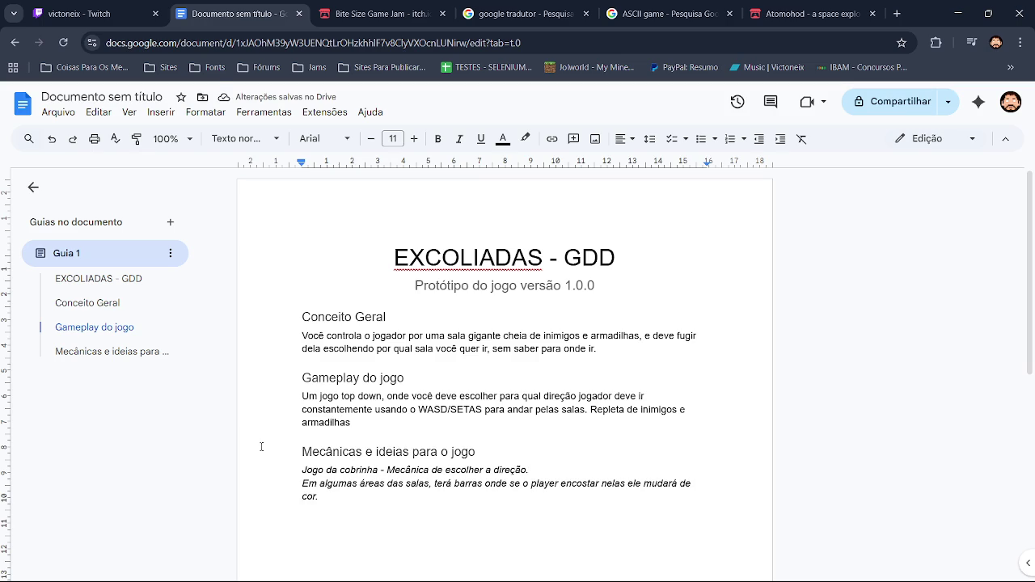
type(". ")
type("Ao iniciar o jogo, vo")
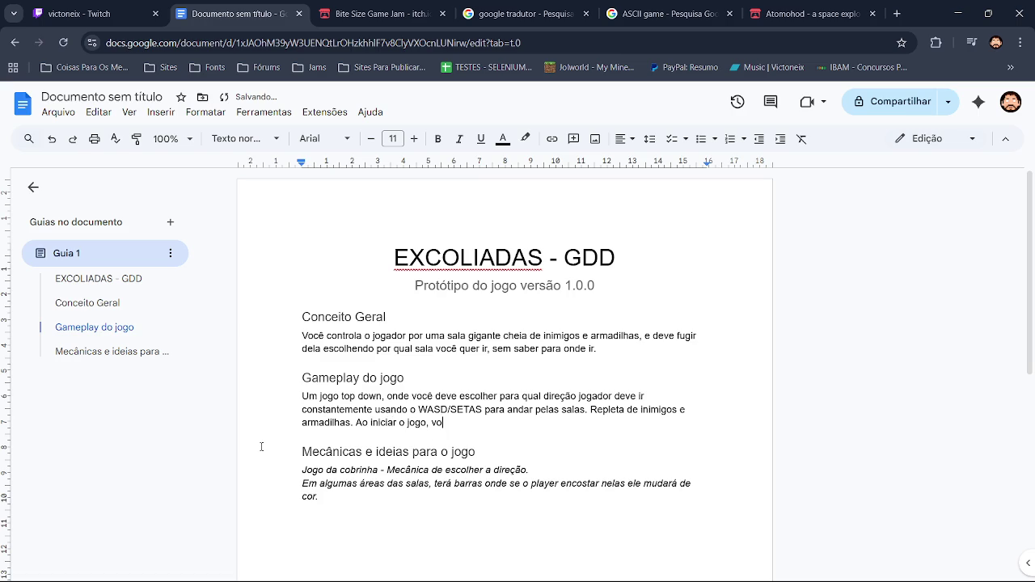
type("c~e ")
type("qu")
key("BackSpace")
key("BackSpace")
key("BackSpace")
key("BackSpace")
type("ê tera que e")
type("scolhar 3")
key("BackSpace")
key("BackSpace")
key("BackSpace")
key("BackSpace")
type("r")
key("BackSpace")
key("BackSpace")
type("er entre três passage")
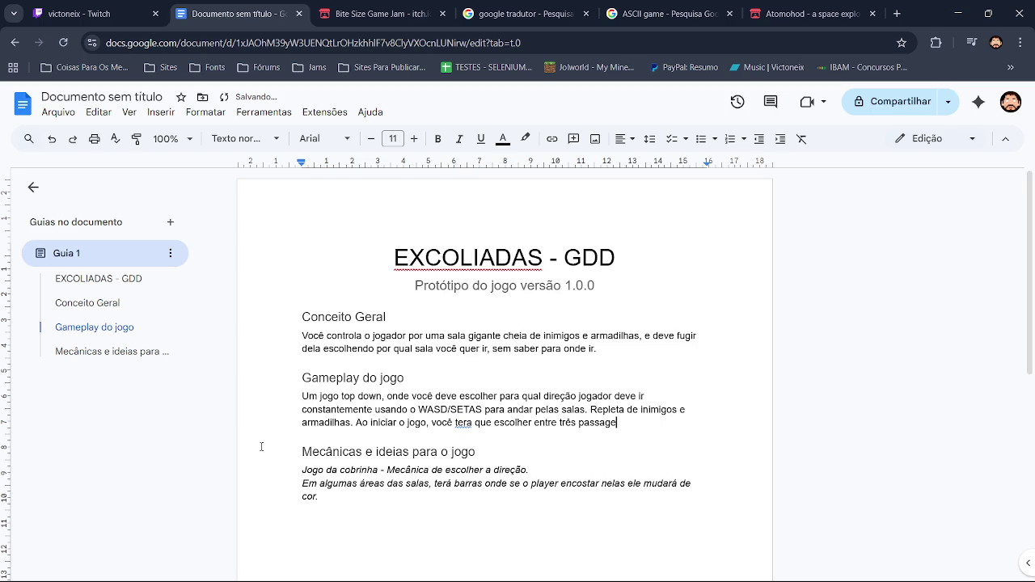
type("m")
type("s")
type(" que ")
type("l")
type("er")
key("BackSpace")
type("varam ao caminh")
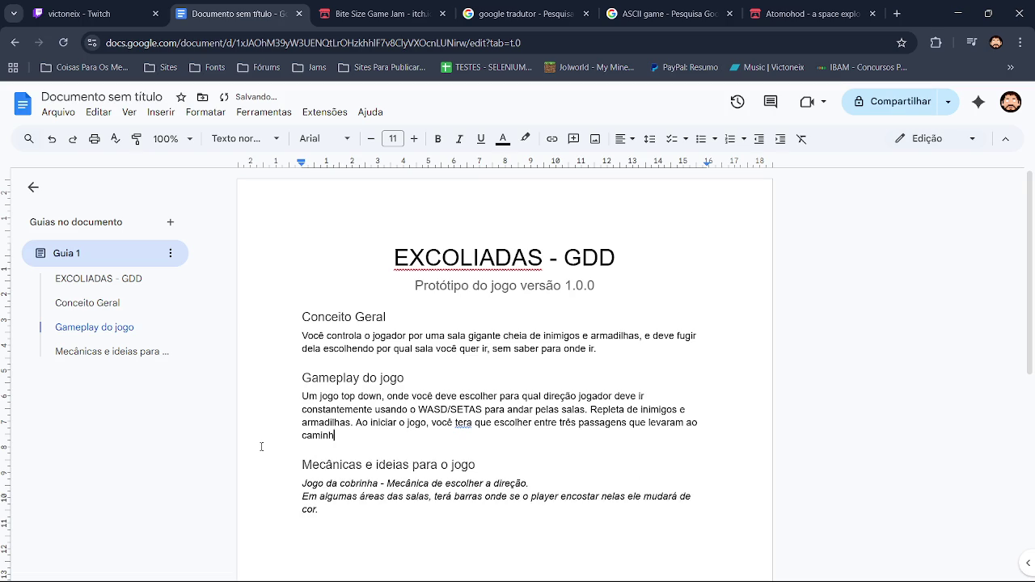
type("o")
type(" di")
type("ferente")
Step: Fix to 'terá', 'caminhos diferentes.' and 'levarão a', then switch to the game jam tab
left_click(463, 423)
left_click(469, 405)
left_click(391, 435)
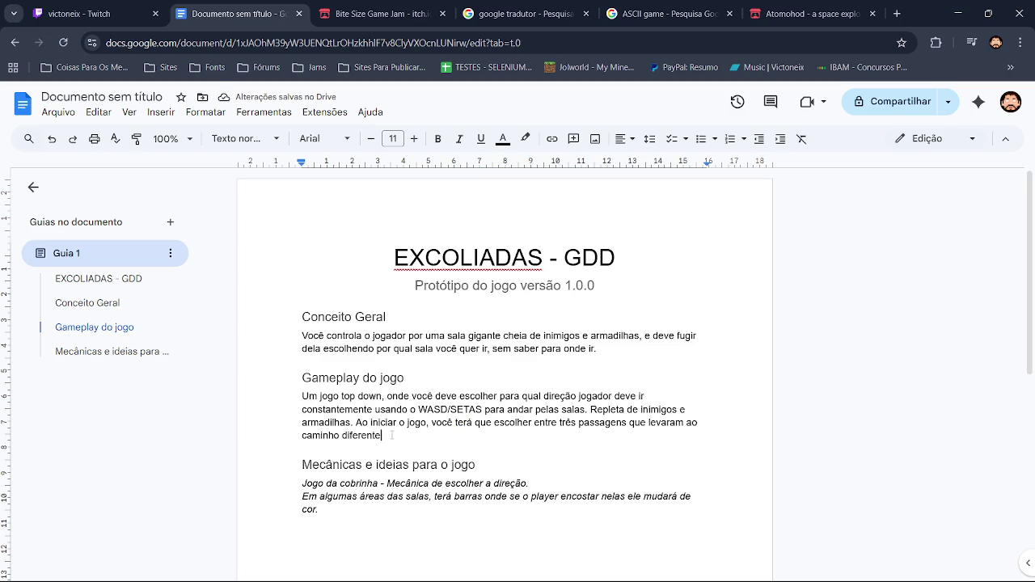
left_click(340, 435)
type("s")
left_click(392, 435)
type("s")
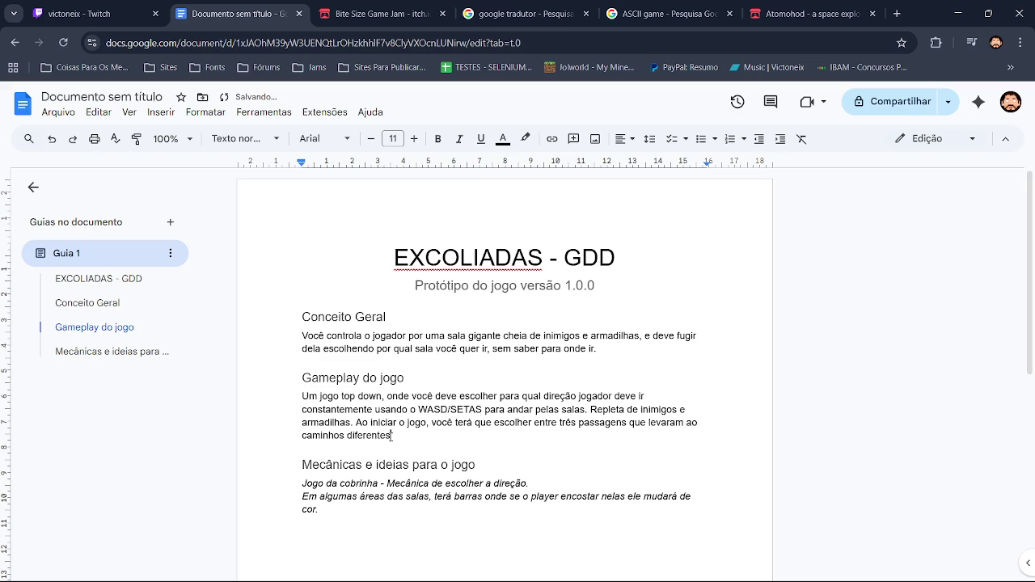
type(".")
left_click(668, 422)
left_click(675, 402)
left_click(380, 14)
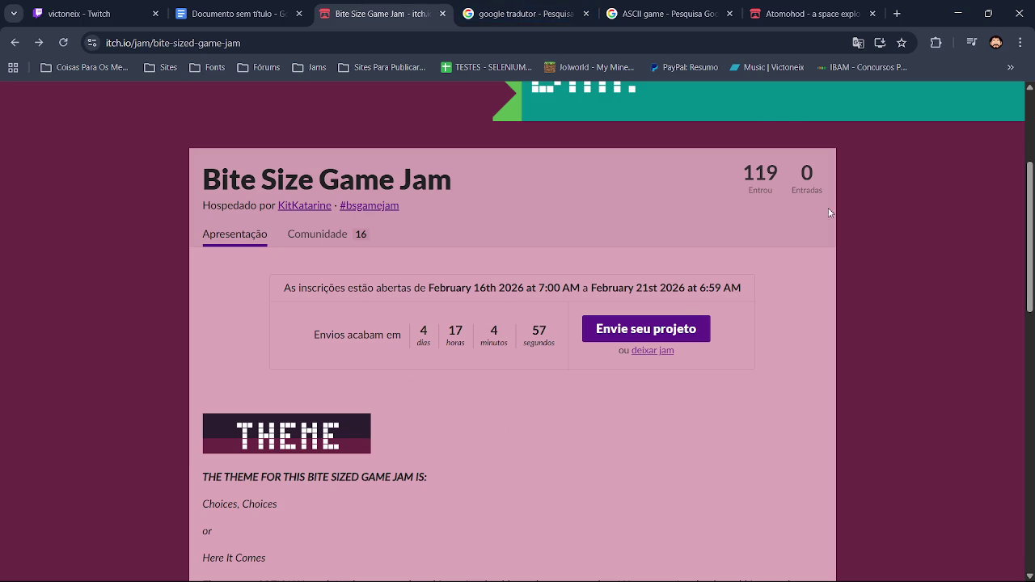
Step: Glance at the Bite Size Game Jam and Twitch tabs, then return to the GDD's version subtitle
left_click(230, 13)
left_click(140, 7)
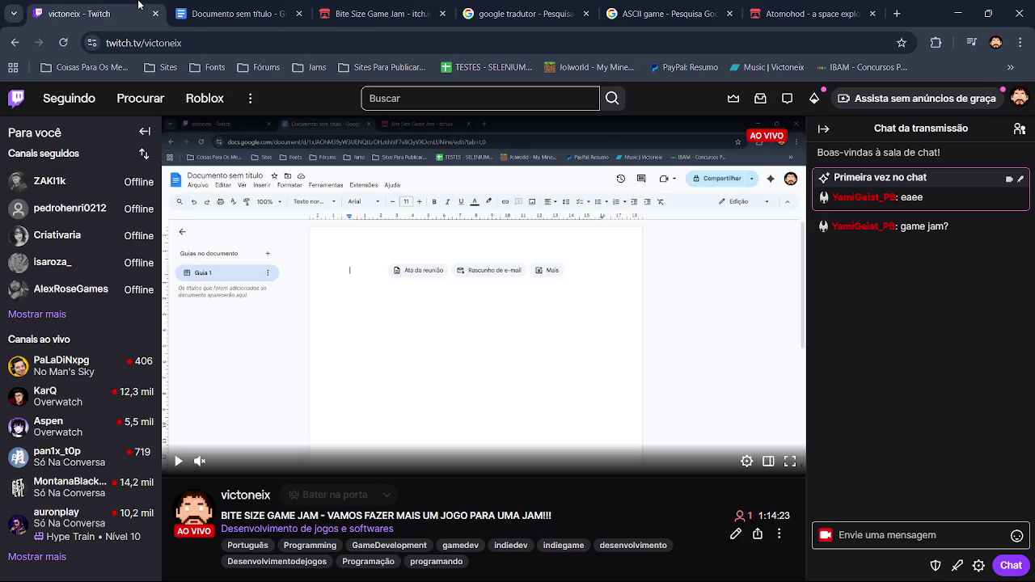
left_click(220, 8)
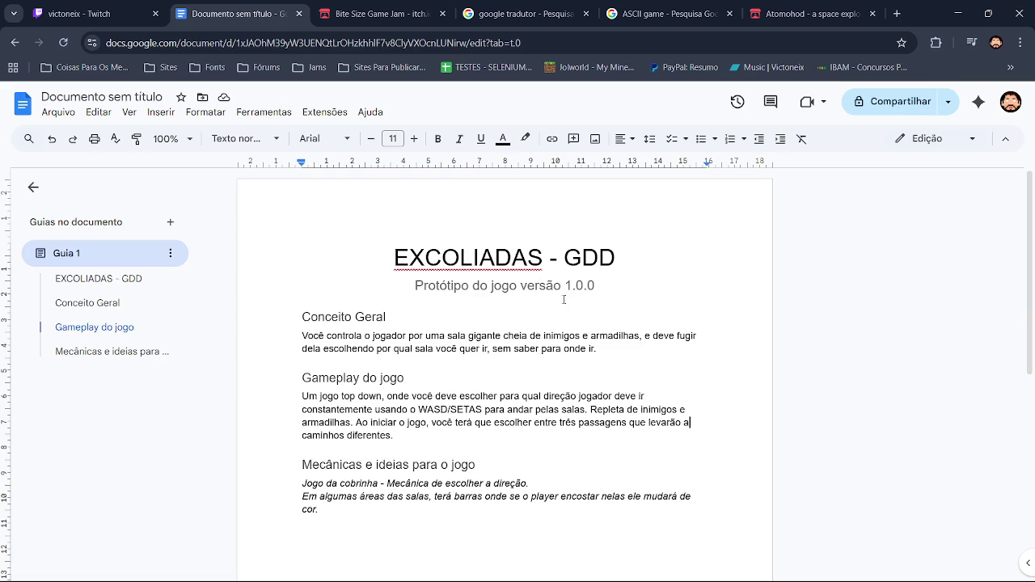
left_click(644, 291)
Step: Insert a centred Título 2 line 'Conceitos e planejamentos' below the version subtitle
key("Return")
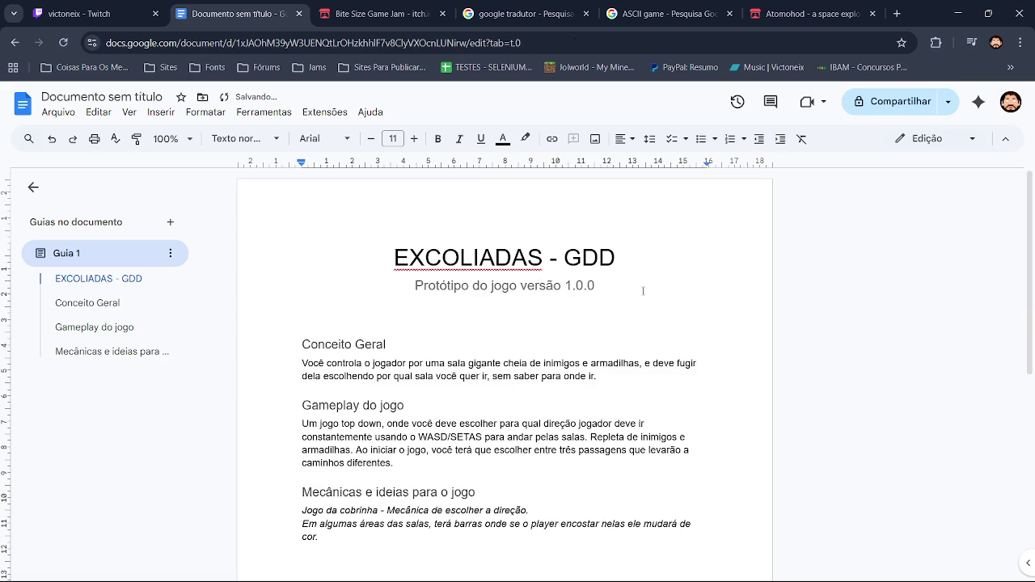
left_click(275, 138)
mouse_move(267, 414)
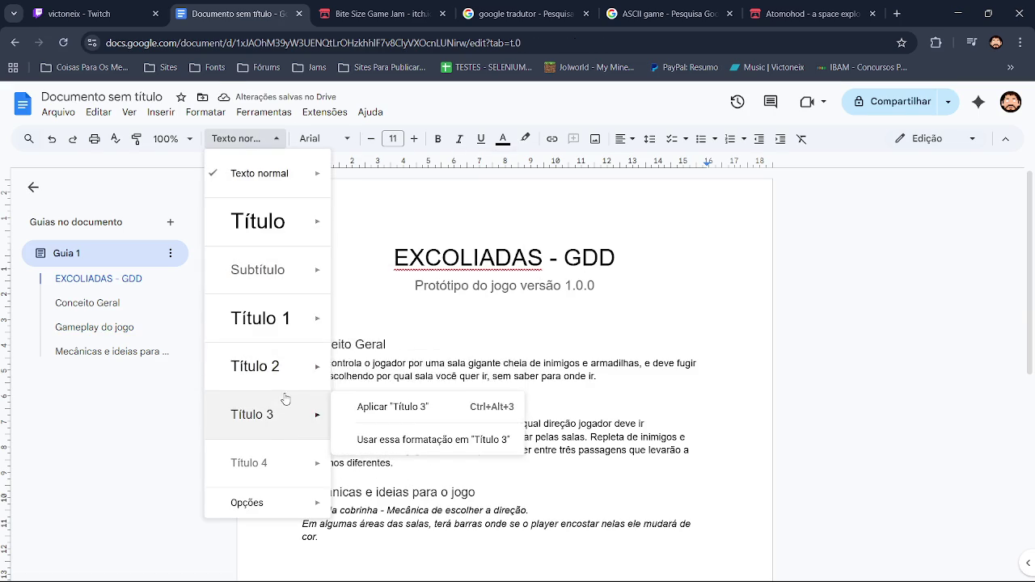
left_click(276, 366)
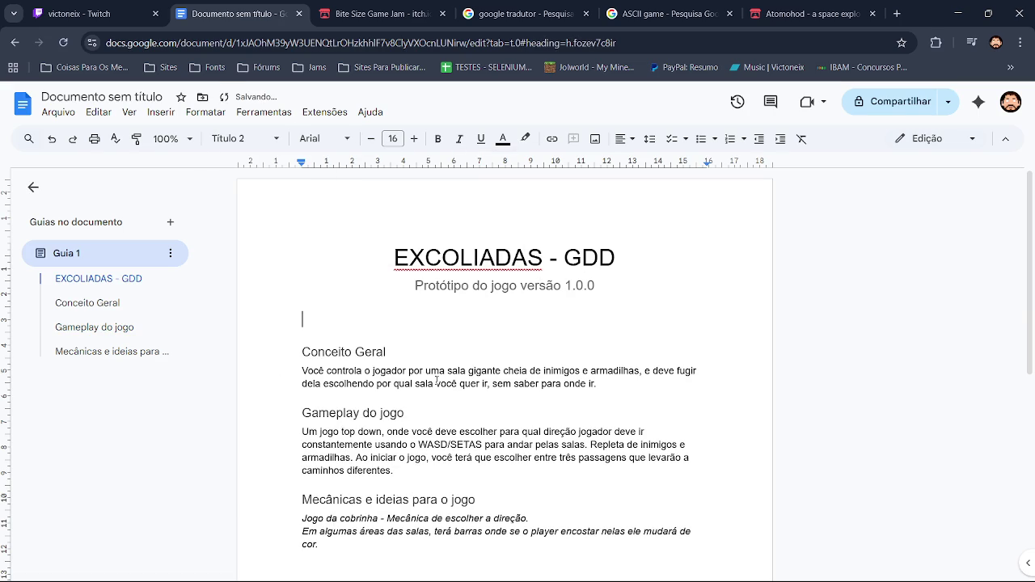
type("Conceitos e ")
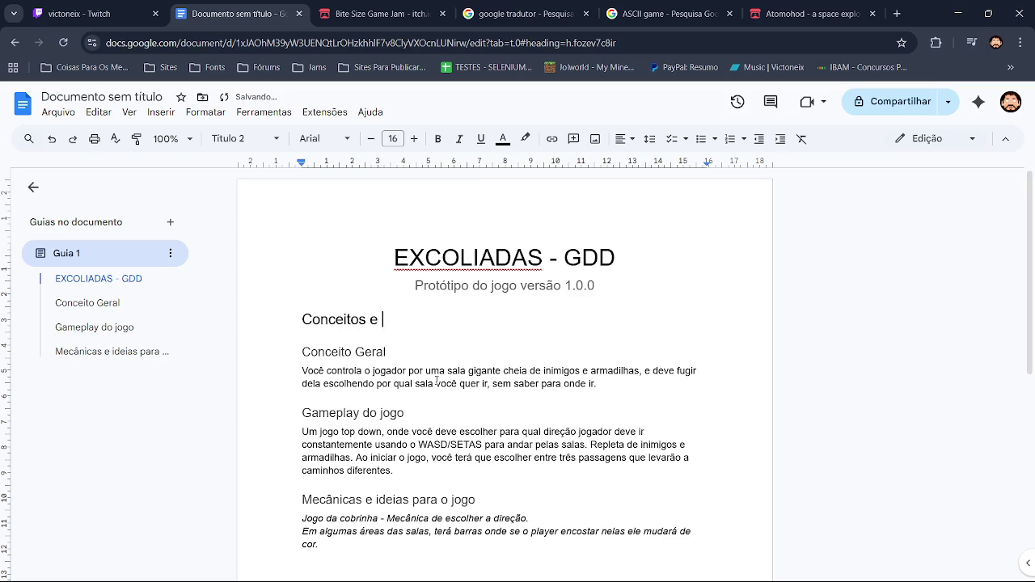
type("planejamentos")
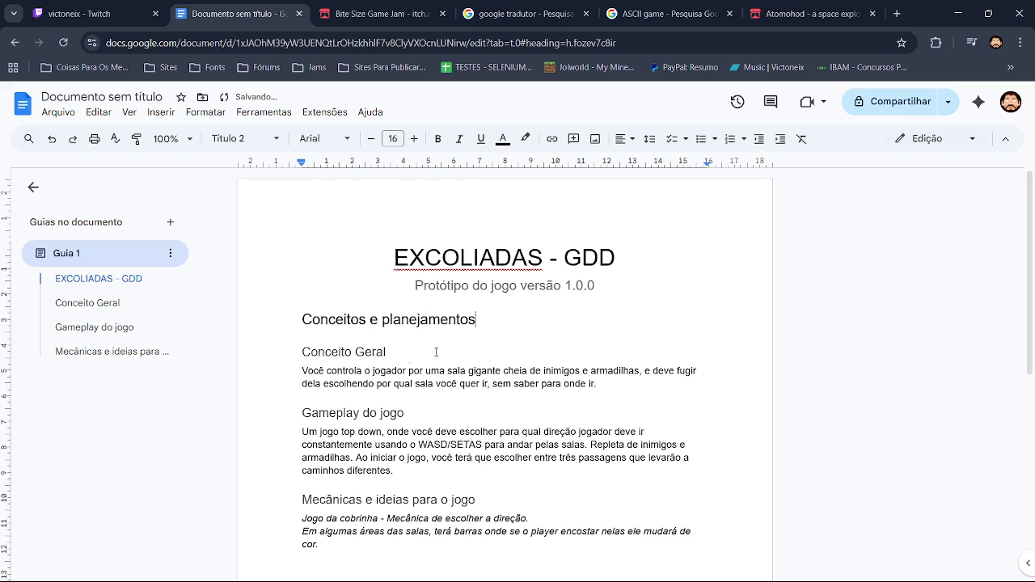
mouse_move(512, 311)
left_mouse_down()
mouse_move(327, 319)
mouse_move(333, 296)
left_mouse_up()
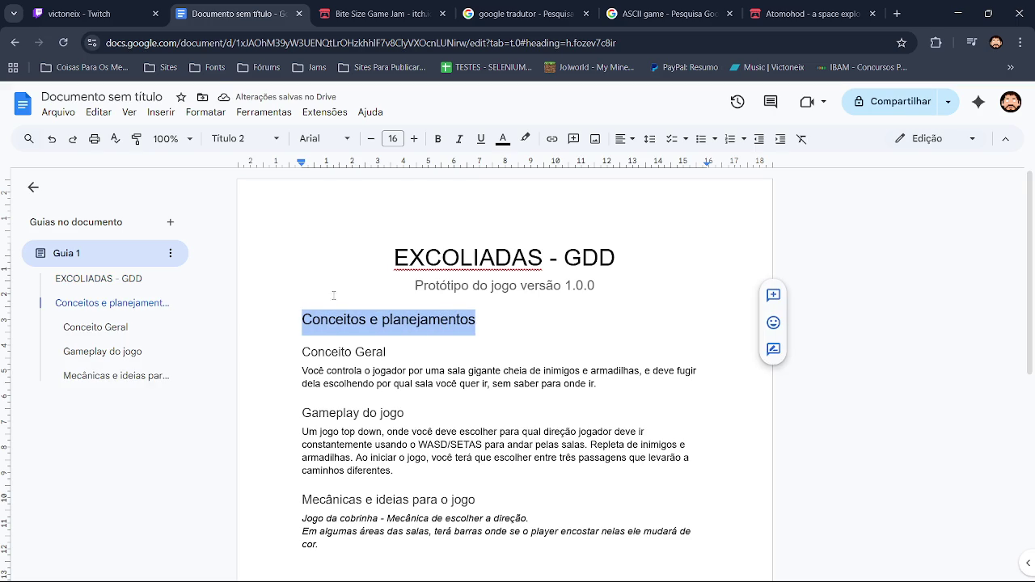
left_click(624, 139)
left_click(643, 163)
left_click(586, 319)
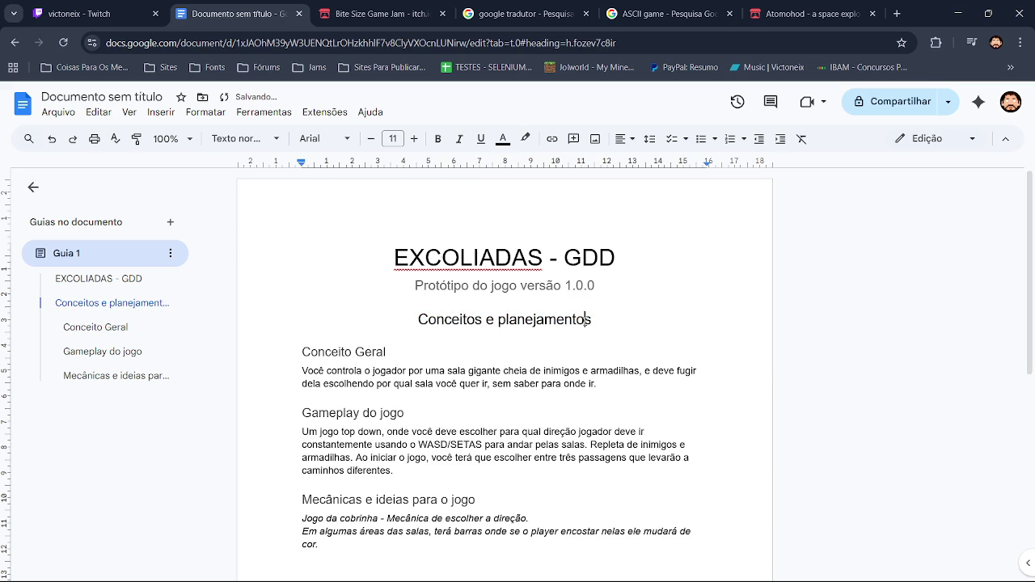
scroll(616, 418, "down", 3)
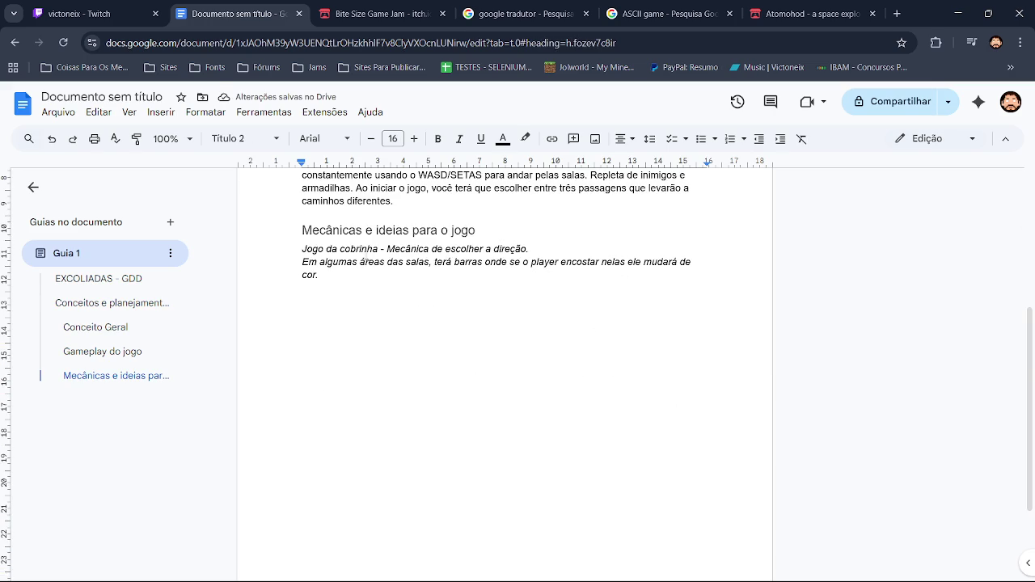
Step: Below 'cor.', add a non-italic Título 3 heading 'Estilo de art do jogo'
left_click(345, 272)
key("Return")
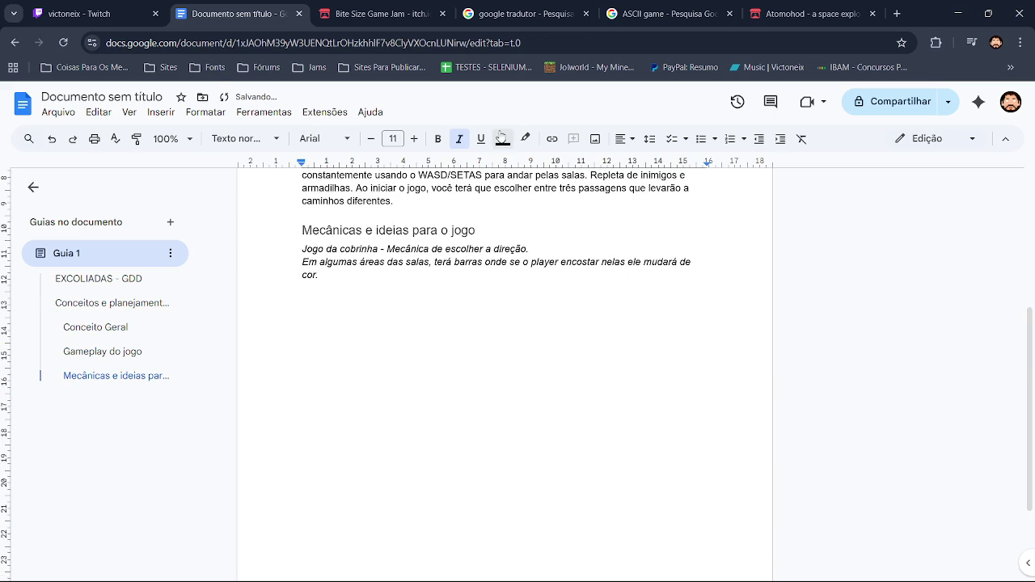
key("ctrl+i")
left_click(232, 139)
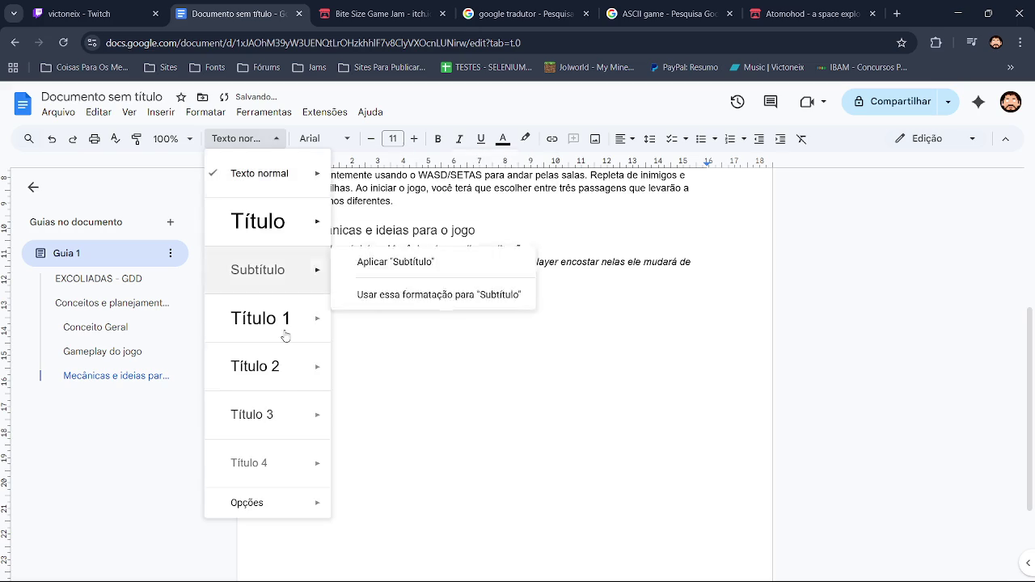
left_click(279, 430)
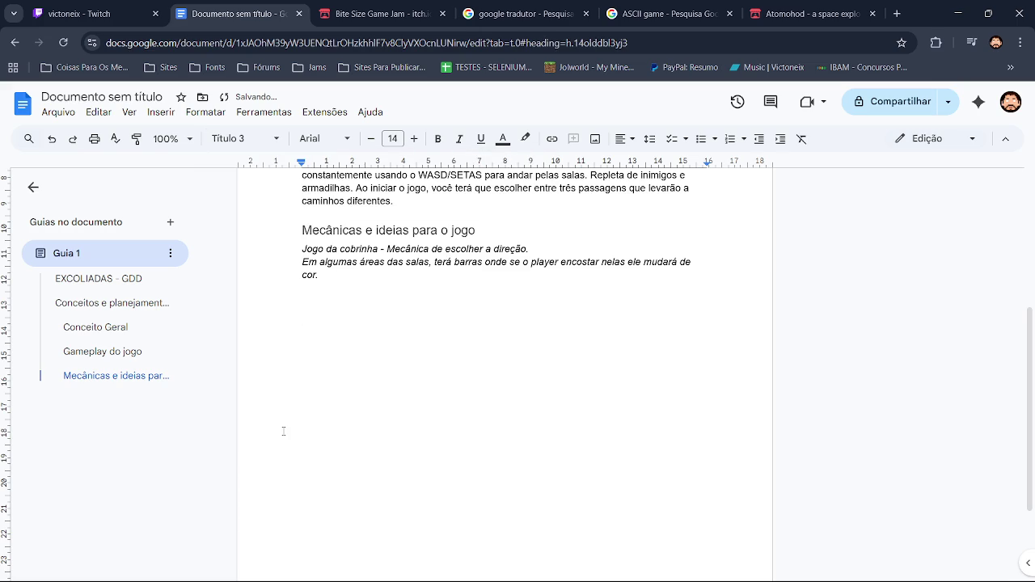
type("Estilo de art ")
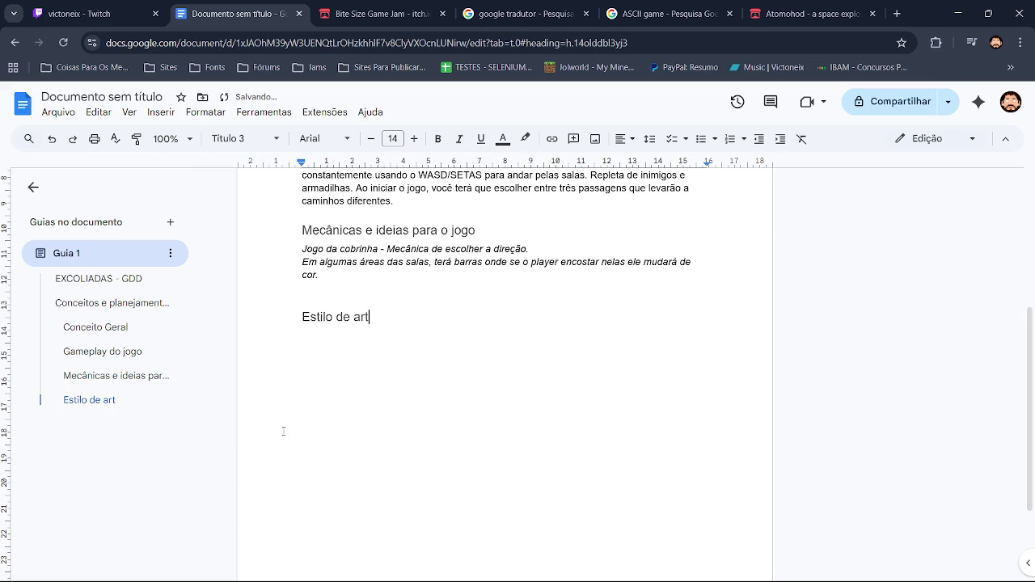
type("do jogo")
Step: Correct 'art' to 'arte' and type 'O estilo de arte sera baseado em jogo rocklik' below
key("Return")
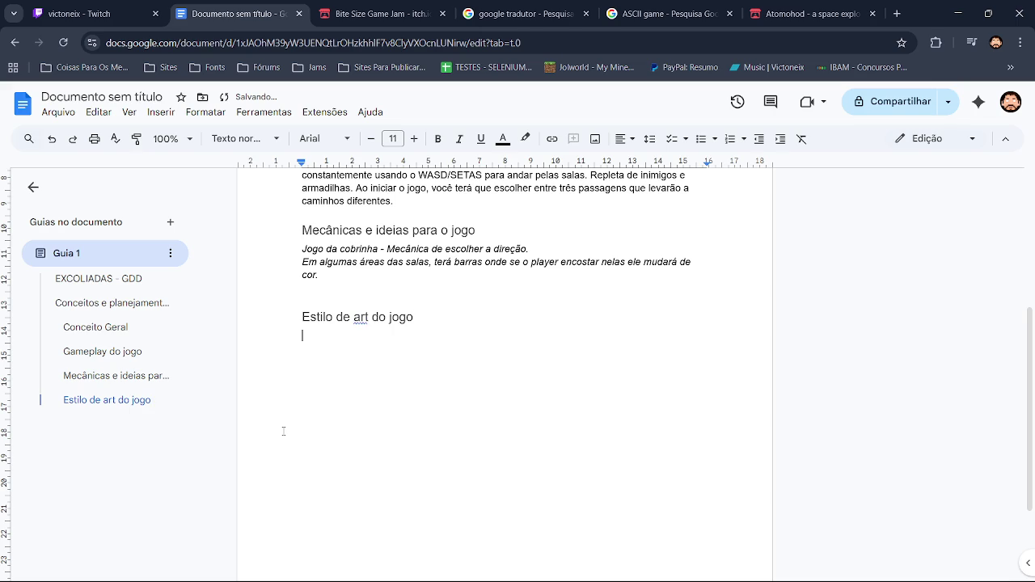
left_click(358, 316)
left_click(370, 298)
left_click(356, 334)
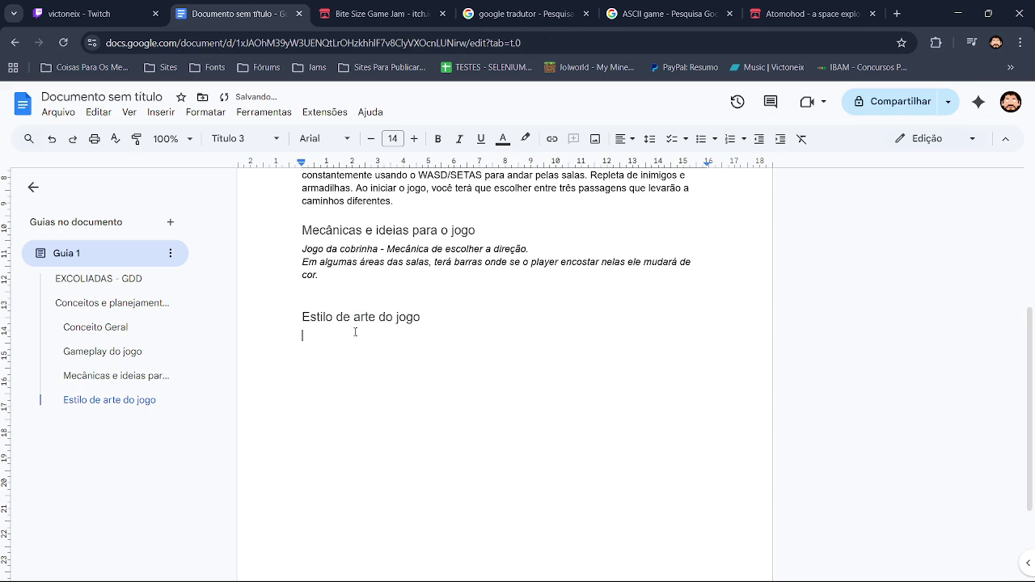
type("O estilo de art e")
key("BackSpace")
key("BackSpace")
key("BackSpace")
type("e sera basead")
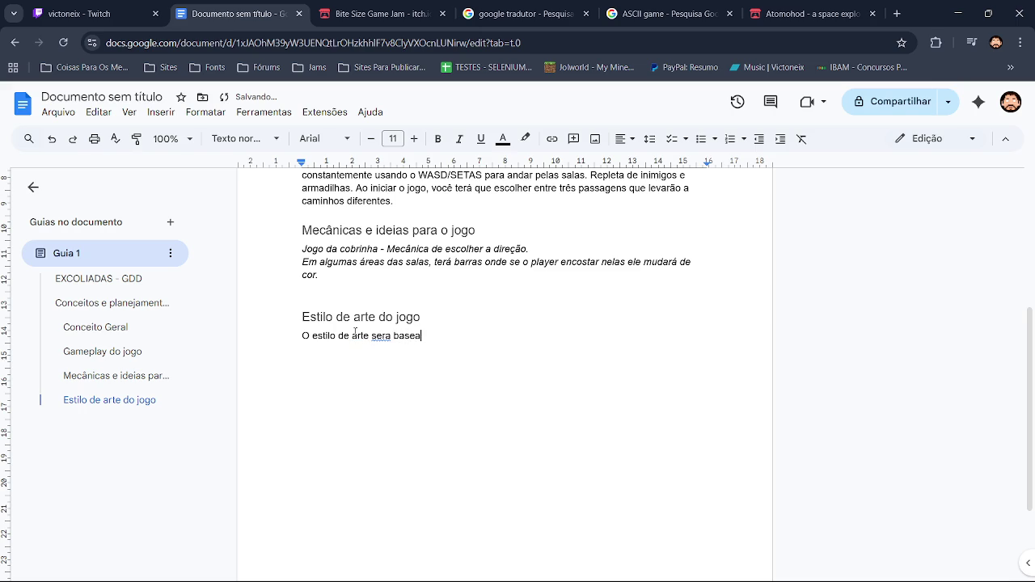
type("o em jogo r")
type("ockli")
type("k")
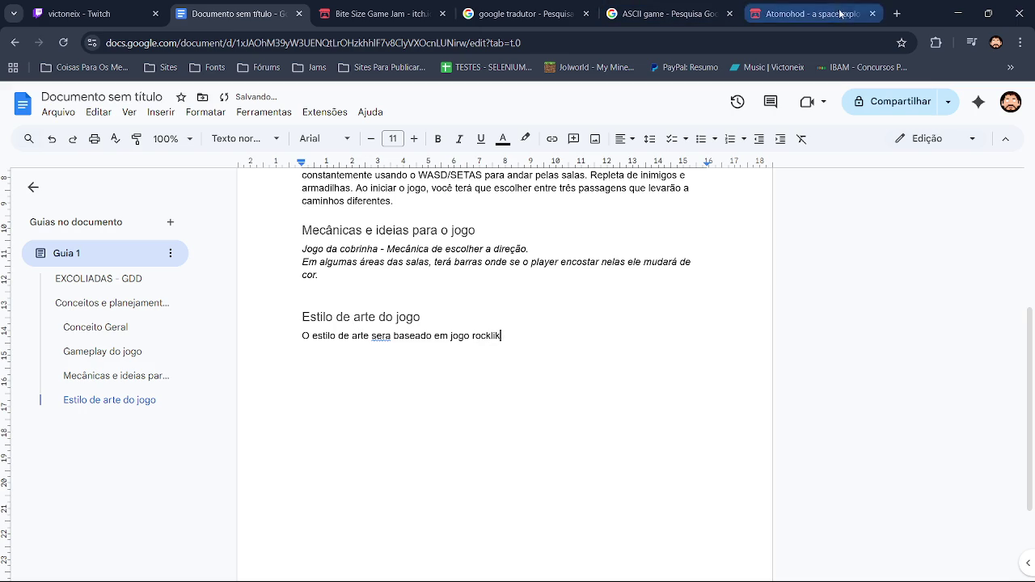
left_click(897, 14)
Step: Google 'rogelik' to confirm the spelling 'roguelike', then return to the document
left_click(431, 277)
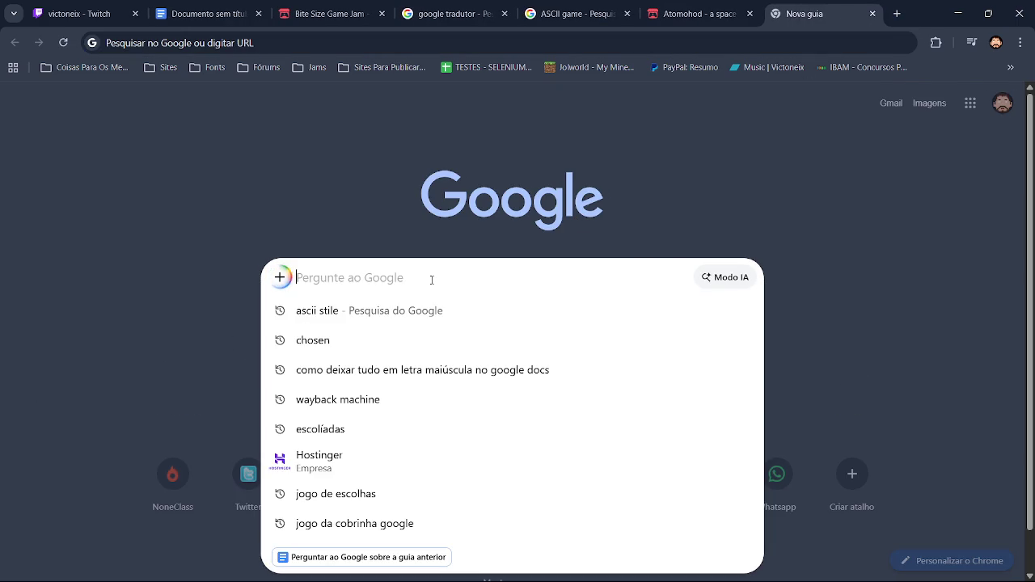
type("rogeli")
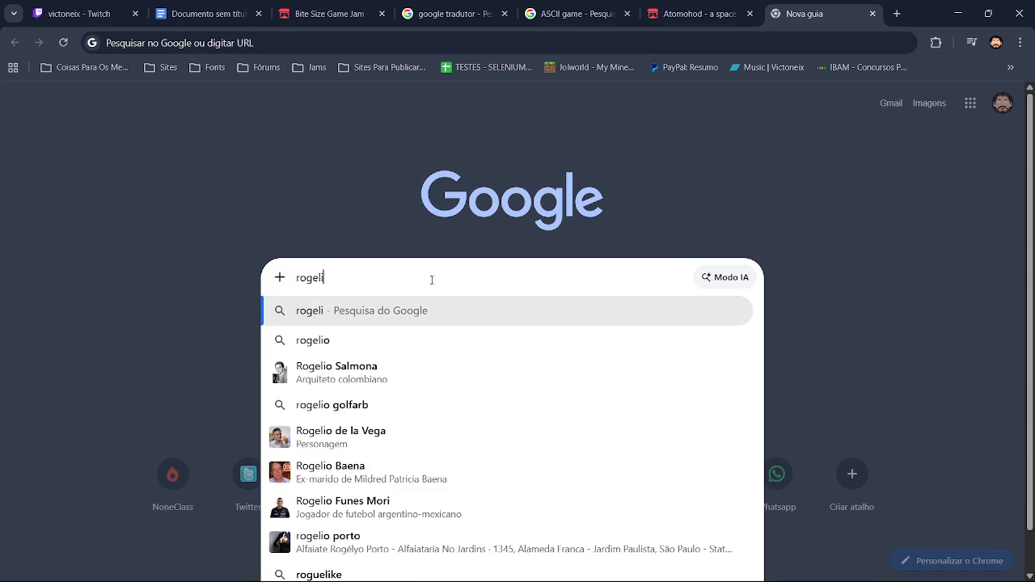
type("k")
key("Return")
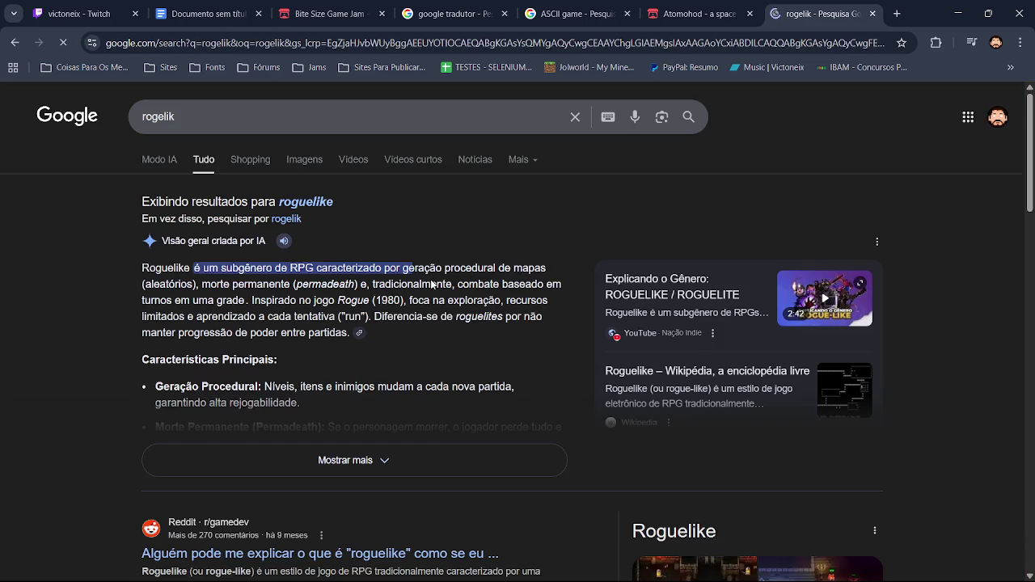
double_click(173, 103)
left_click(696, 12)
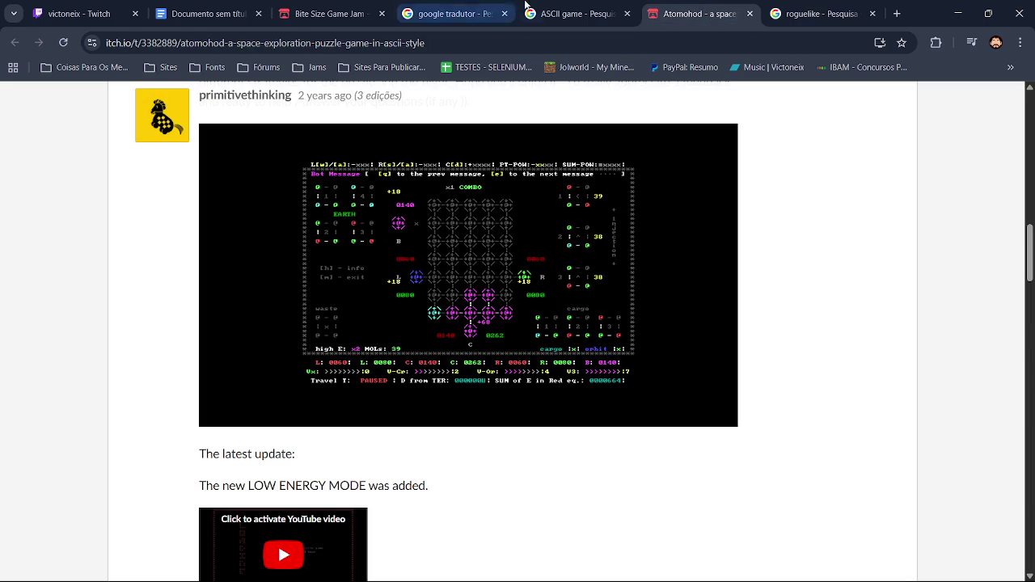
left_click(558, 7)
left_click(453, 13)
left_click(304, 24)
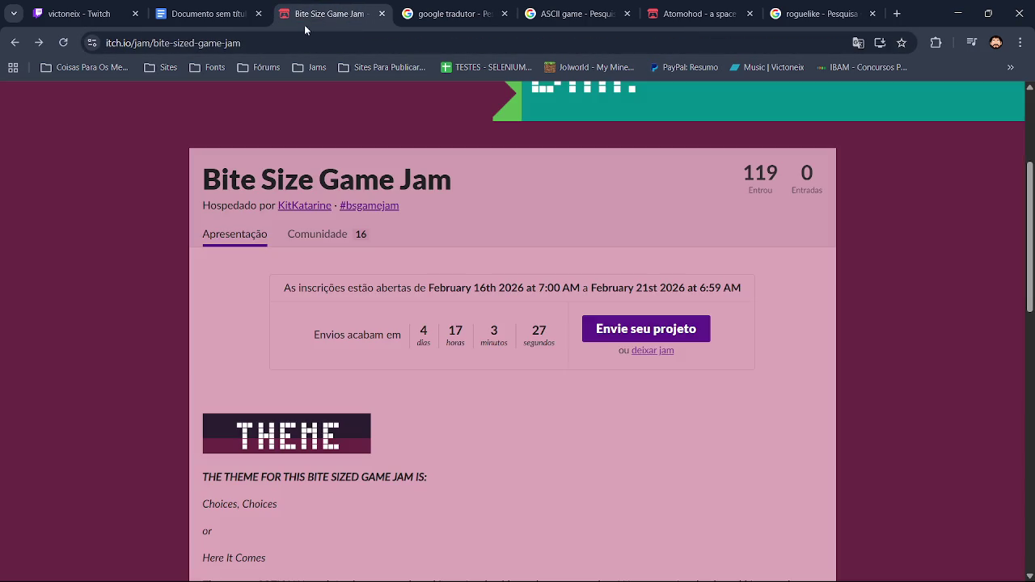
left_click(178, 9)
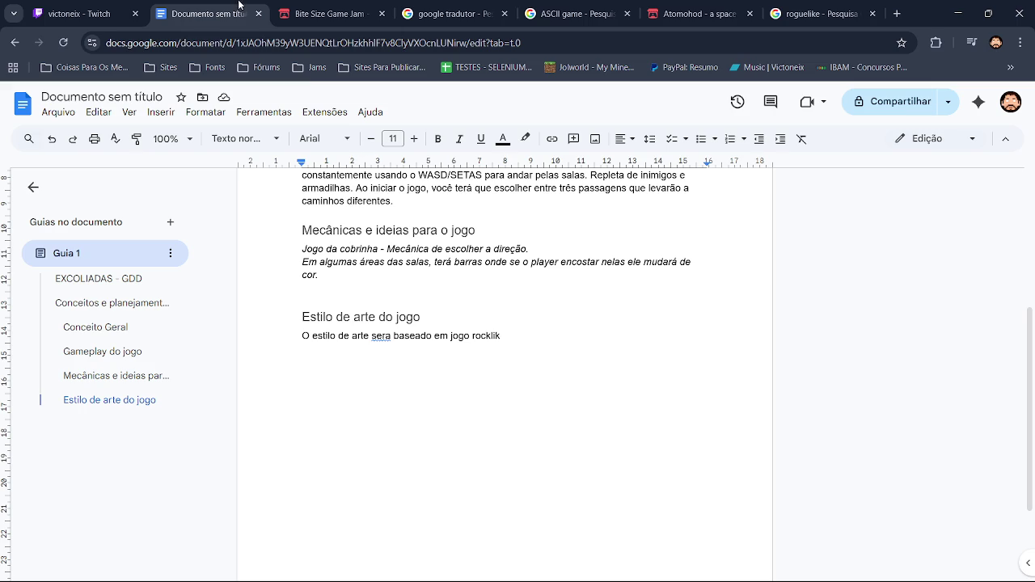
Step: Fix the sentence to 'será baseado em jogos roguelike' and append ', estilo ASCII retro do'
left_click(484, 336)
left_click(505, 316)
left_click(381, 336)
left_click(388, 316)
left_click(470, 336)
type("s")
left_click(521, 334)
type(", estilo ASCII")
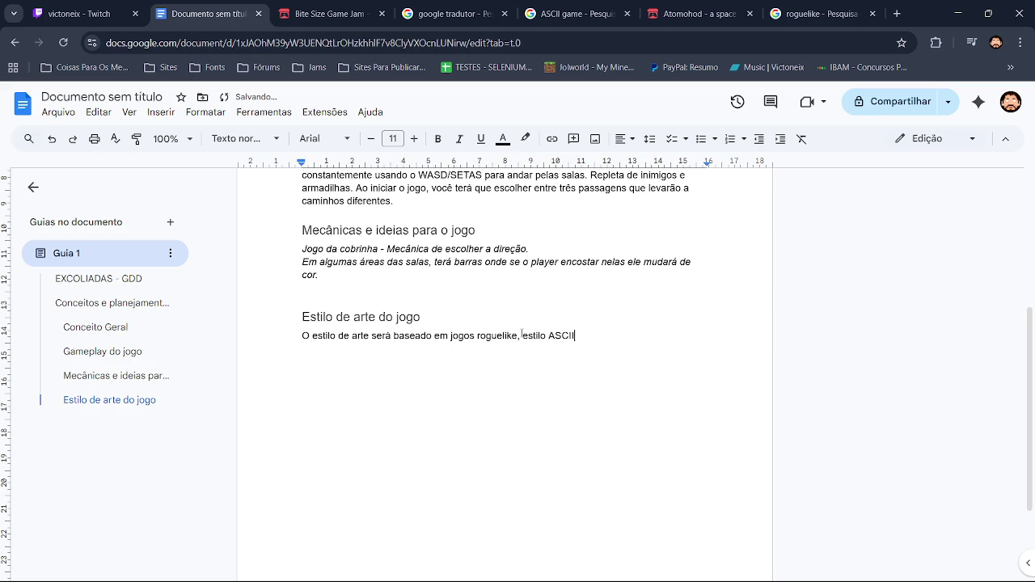
type(" retro do")
Step: Continue with 'dos anos 80s dos computadores commodore 64/128 jogos', fixing the commodore spelling
type("s ")
type("anos 80s")
type("DO")
key("BackSpace")
key("BackSpace")
type("dos computadores c")
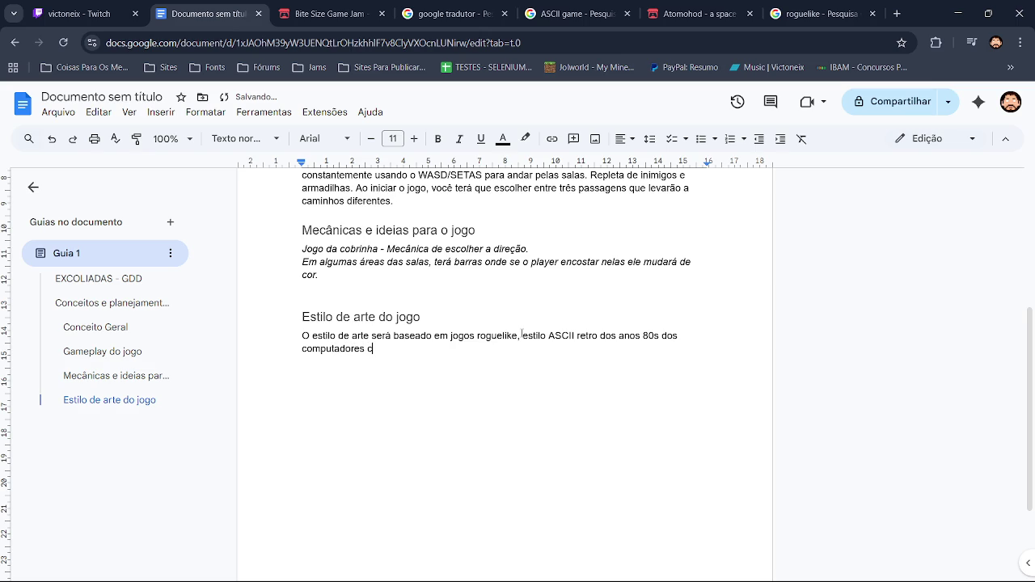
type("ommodore")
type("6")
type("4/")
type("128")
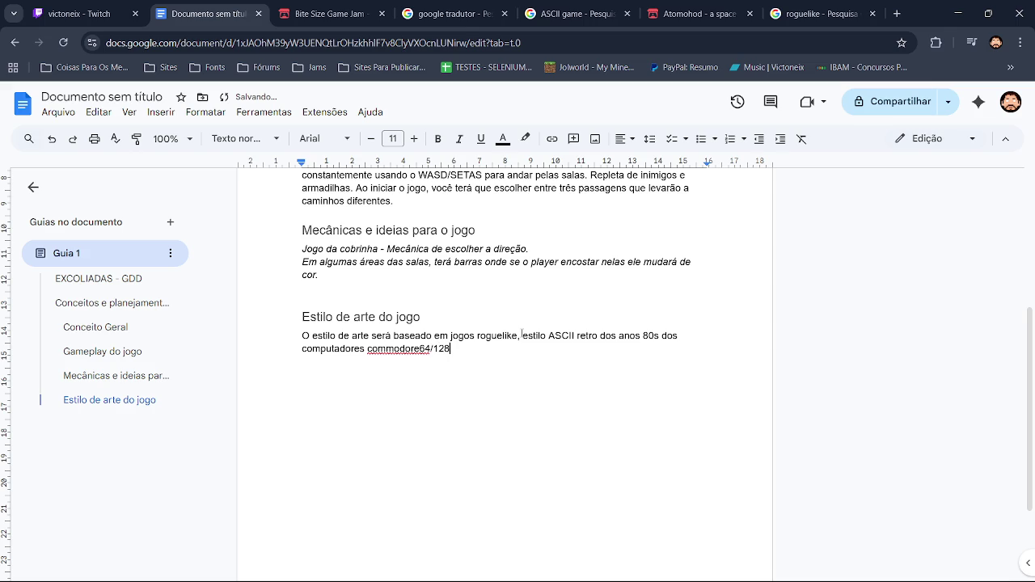
left_click(402, 348)
left_click(419, 326)
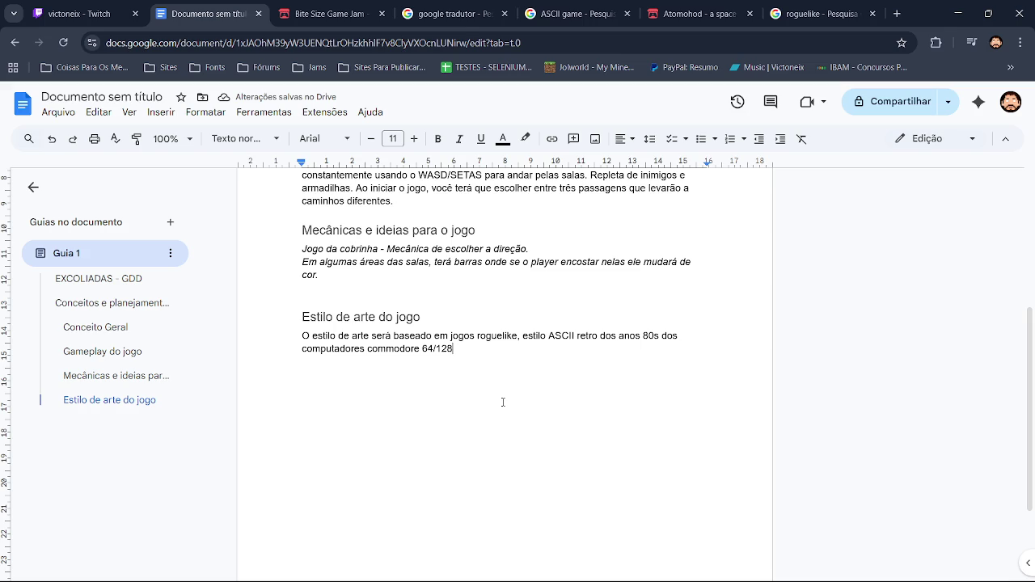
type(" jogos")
Step: Remove italics from the two mechanics lines
left_click_drag(322, 274, 304, 251)
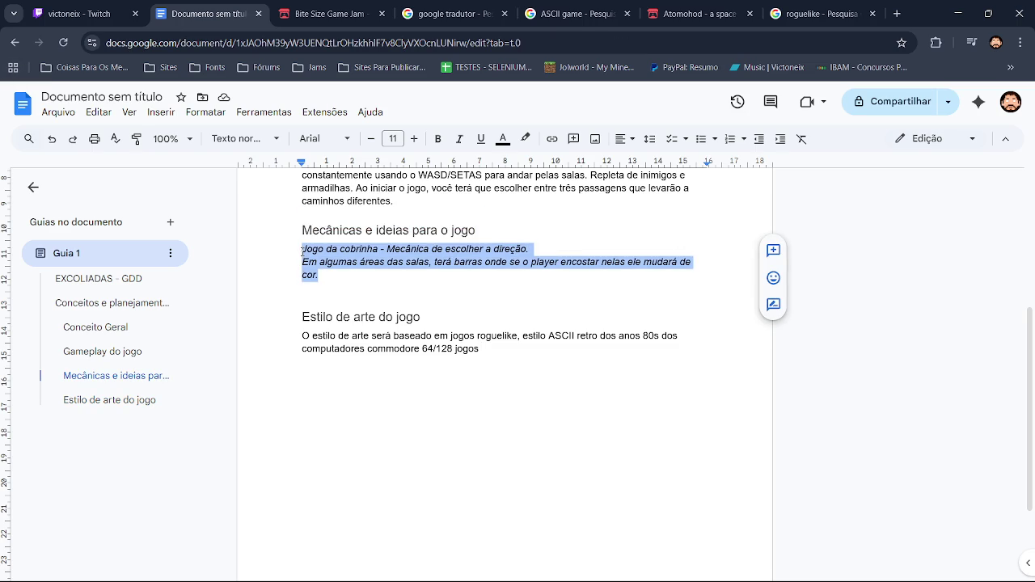
key("ctrl+i")
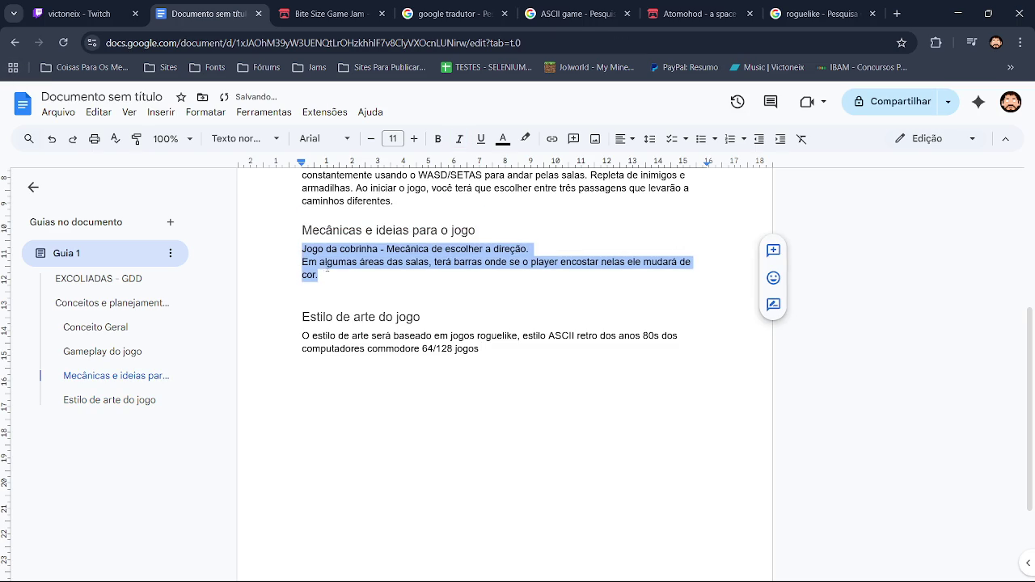
left_click(526, 358)
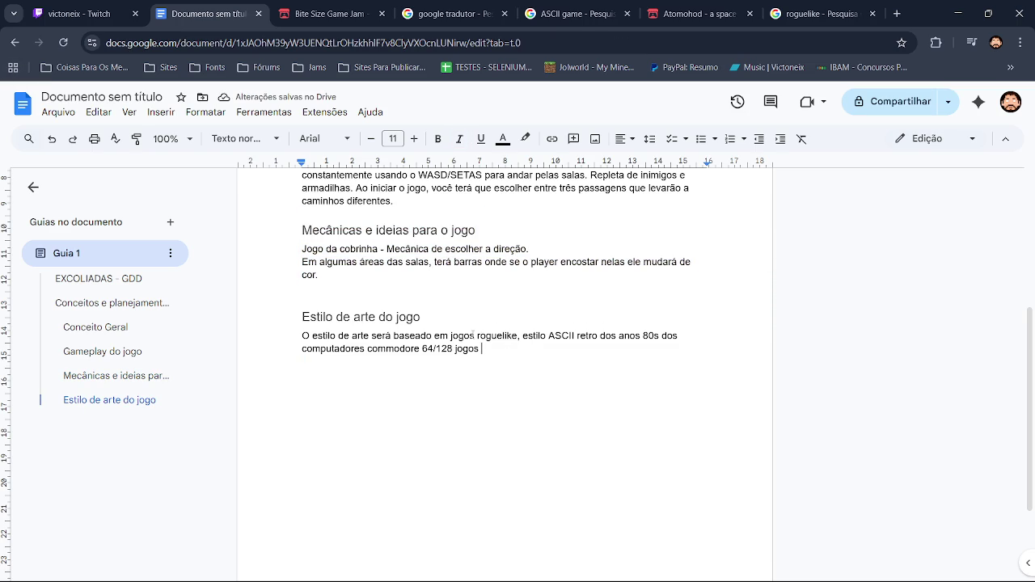
Step: Change the sentence ending to 'jogos como dwart fortes' and select 'dwart fortes'
key("BackSpace")
key("BackSpace")
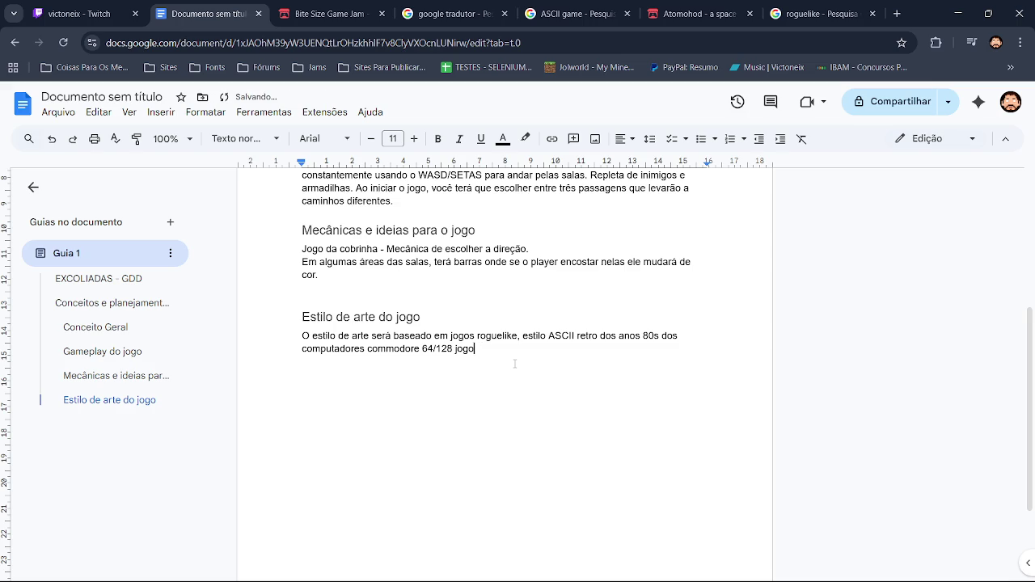
type("s como ")
type("dwart fortes")
left_click_drag(566, 348, 508, 348)
key("ctrl+c")
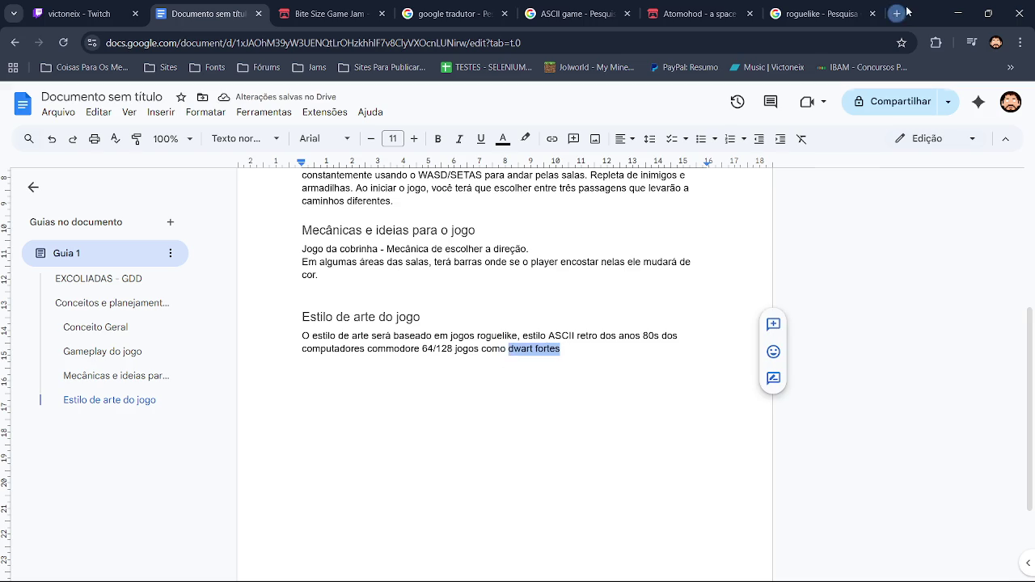
Step: Search 'dwart fortes' and replace it in the document with the corrected 'dwarf fortress'
left_click(896, 13)
key("ctrl+v")
key("Return")
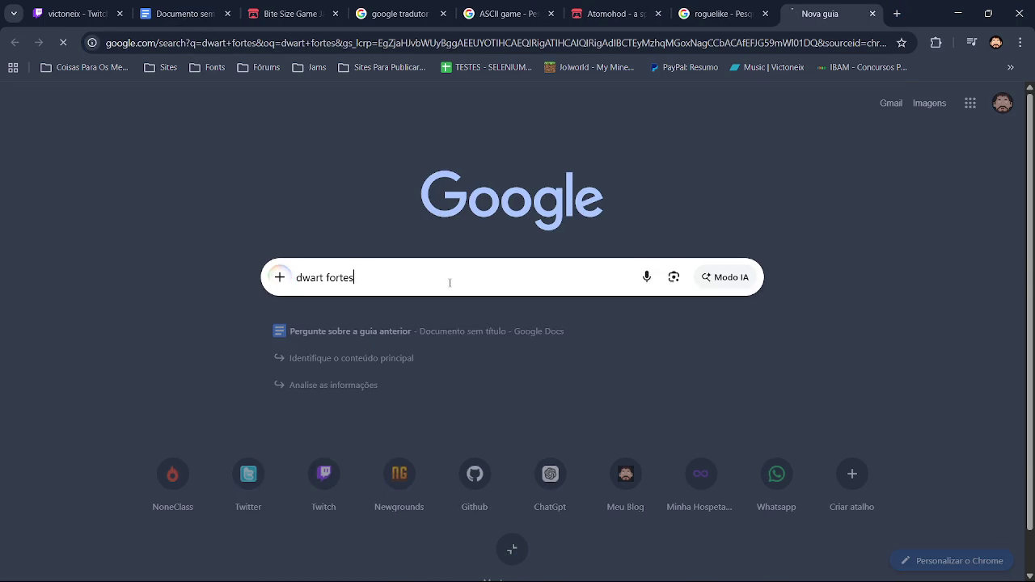
left_click(328, 203)
left_click_drag(210, 116, 140, 116)
key("ctrl+c")
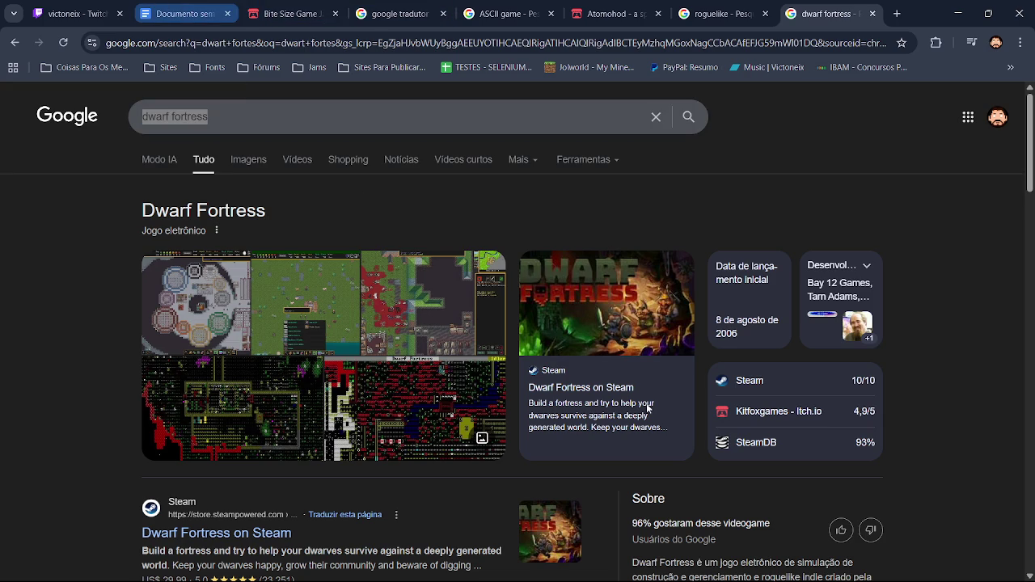
key("ctrl+2")
key("ctrl+v")
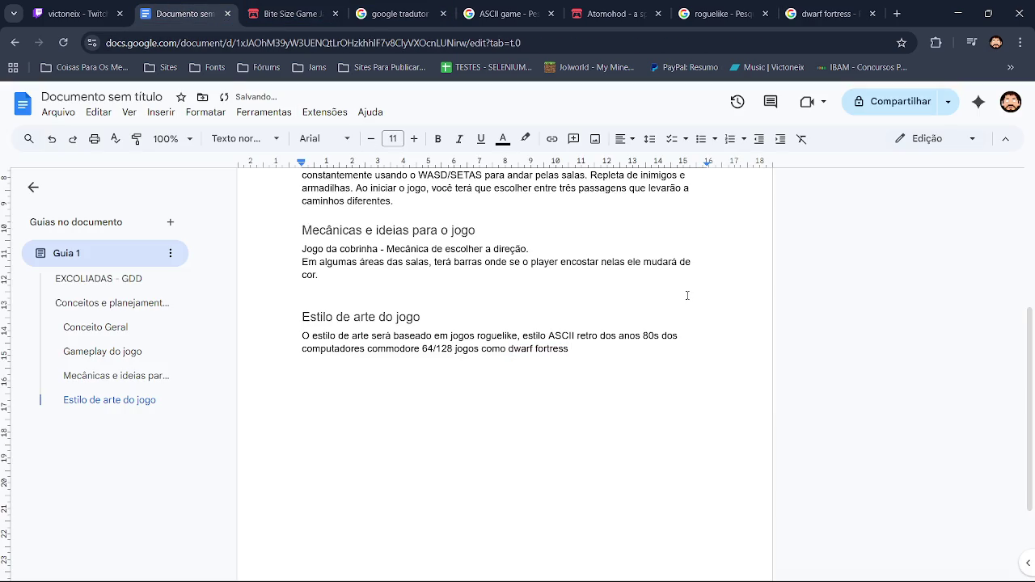
Step: Browse the Atomohod ASCII game page, then return to the design document
left_click(613, 13)
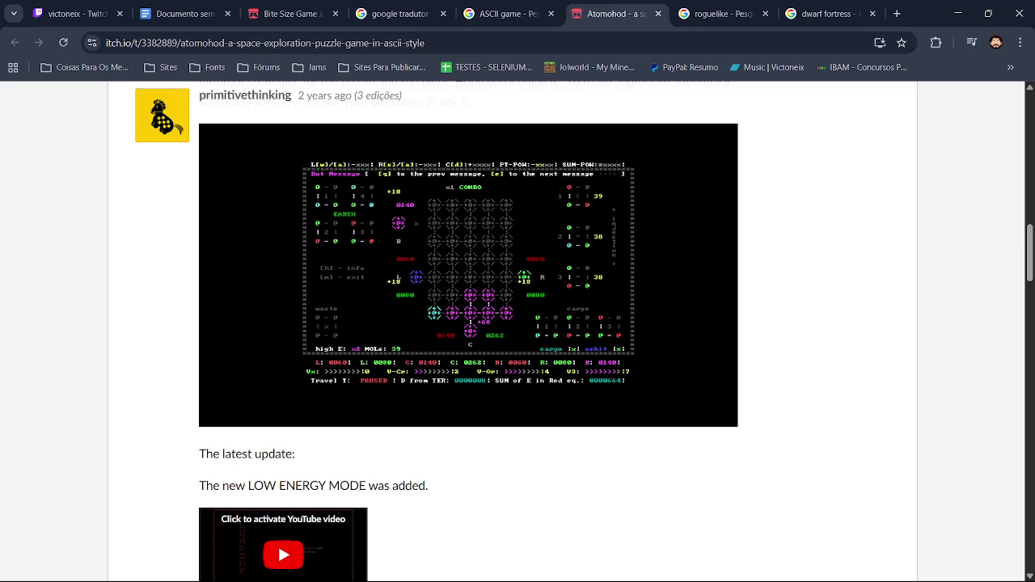
left_click(1031, 183)
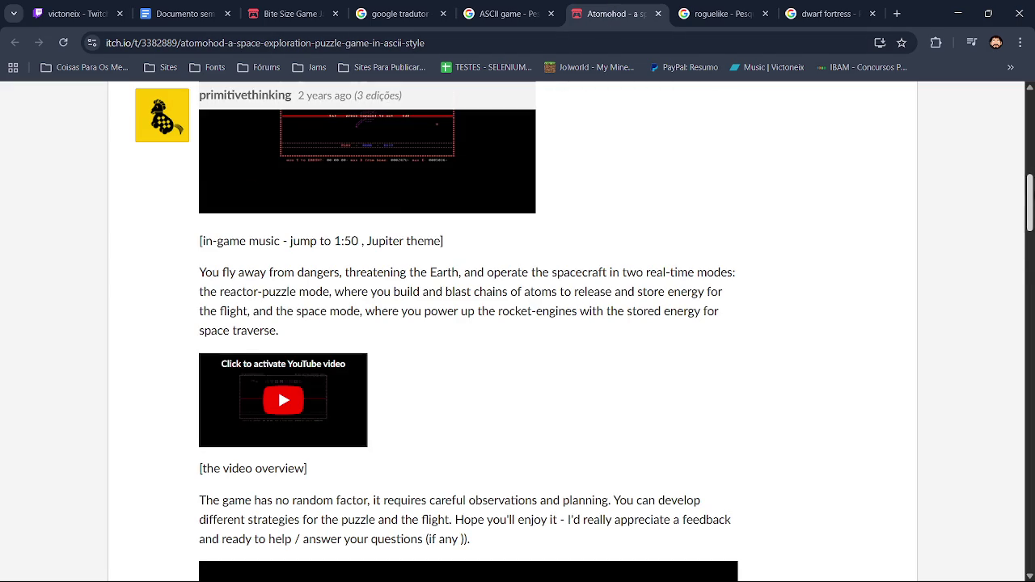
scroll(1031, 183, "down", 3)
scroll(518, 323, "down", 5)
scroll(518, 323, "up", 5)
scroll(517, 324, "up", 10)
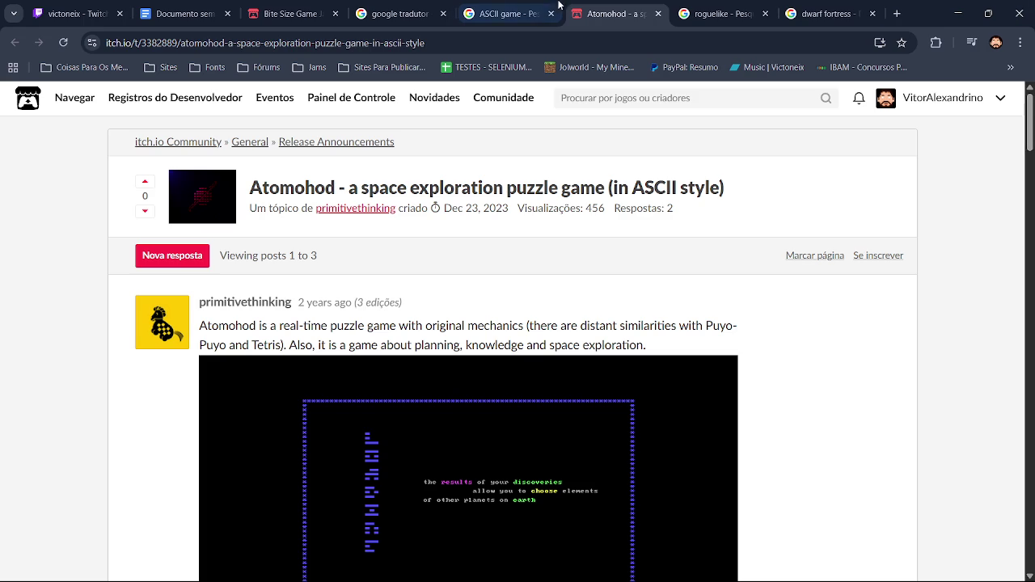
left_click(184, 13)
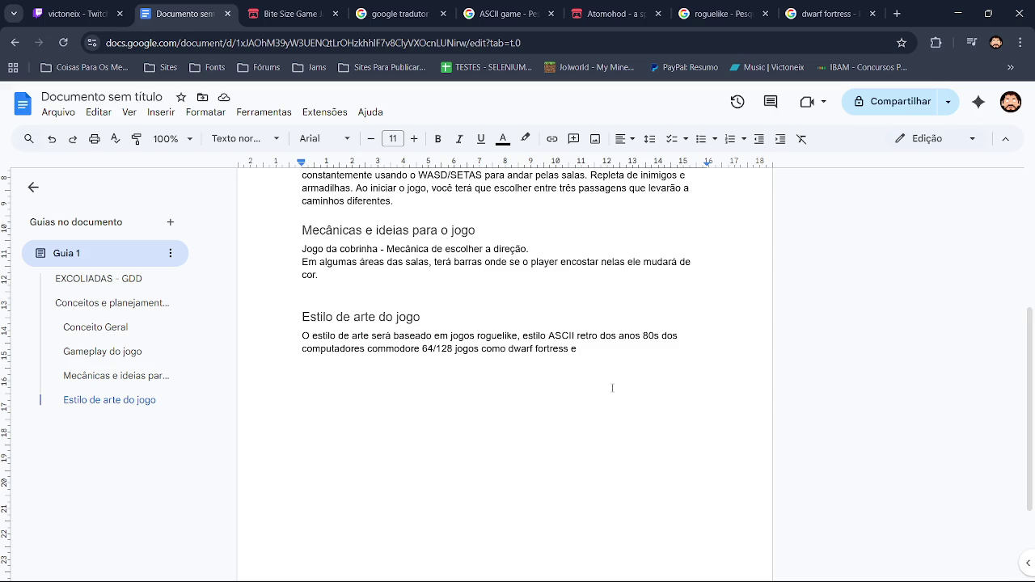
Step: Add 'zelda' to the art-style sentence and capitalise 'Jogos'
type("zelda")
key("Delete")
type("J")
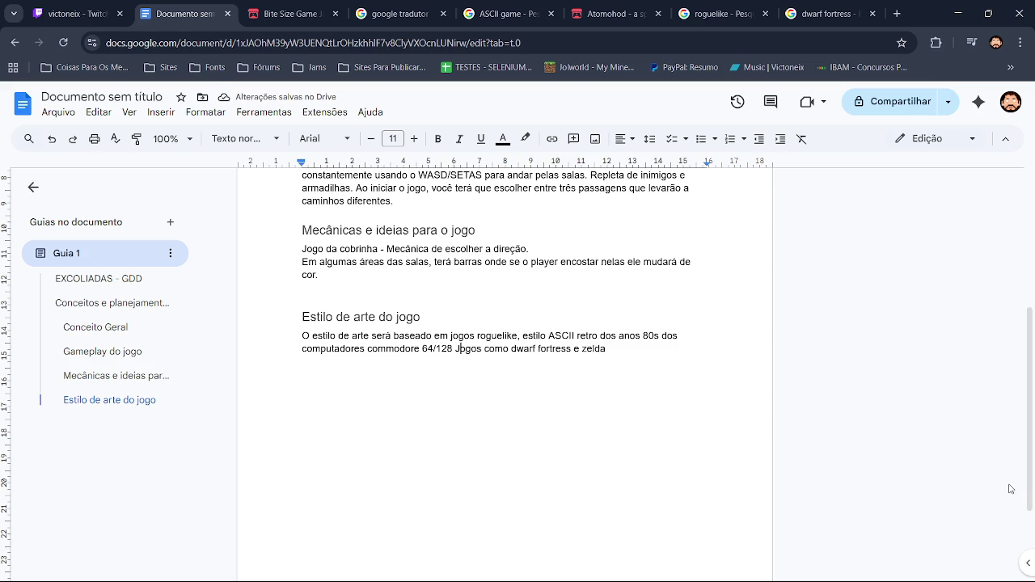
Step: Delete 'e zelda' and replace 'Jogos' with 'estilo'
scroll(1033, 417, "up", 1)
scroll(1034, 417, "up", 1)
scroll(1034, 414, "up", 1)
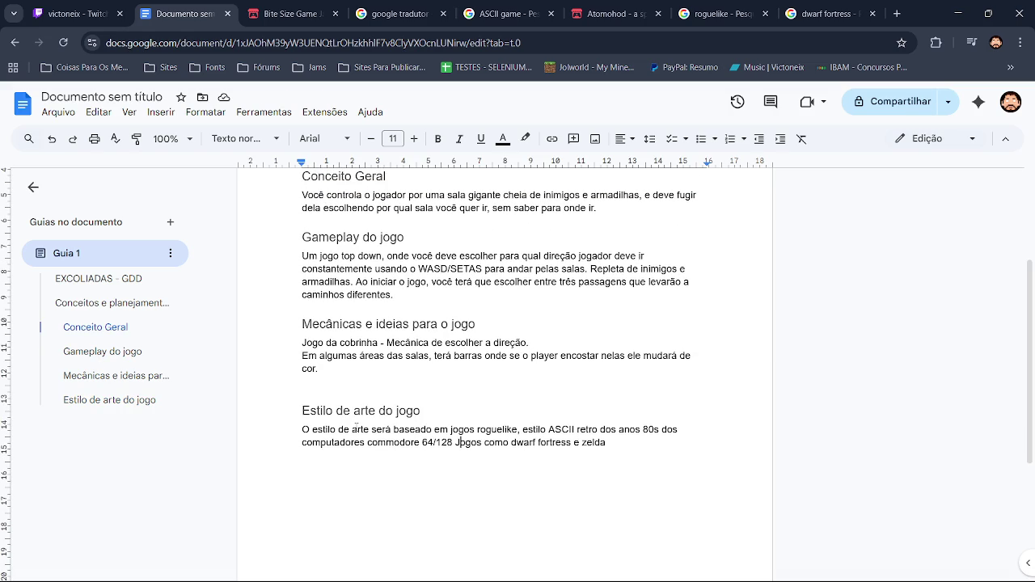
left_click(332, 411)
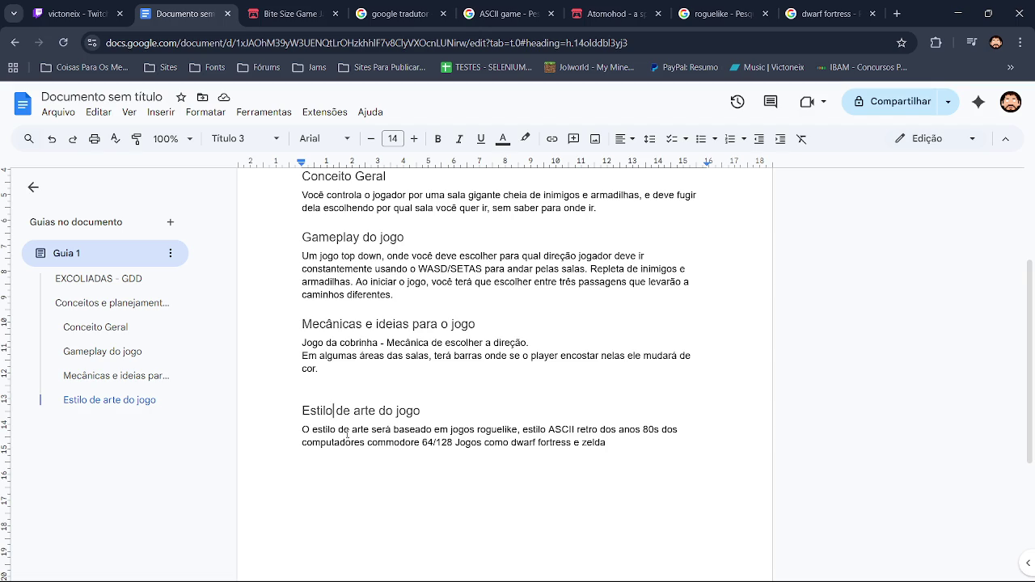
double_click(595, 443)
key("BackSpace")
key("BackSpace")
key("BackSpace")
key("BackSpace")
key("Left")
key("Left")
key("Left")
key("Left")
key("Left")
key("Left")
key("Left")
key("BackSpace")
key("BackSpace")
key("BackSpace")
key("BackSpace")
key("BackSpace")
type("estilo")
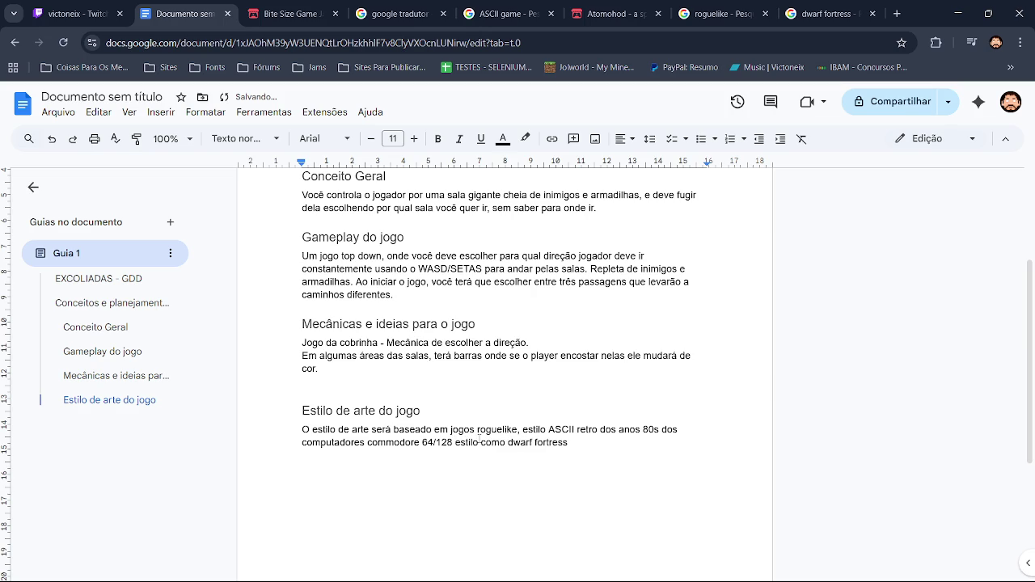
type(" .")
Step: Remove the blank line above the 'Estilo de arte do jogo' heading
left_click_drag(1029, 378, 1034, 334)
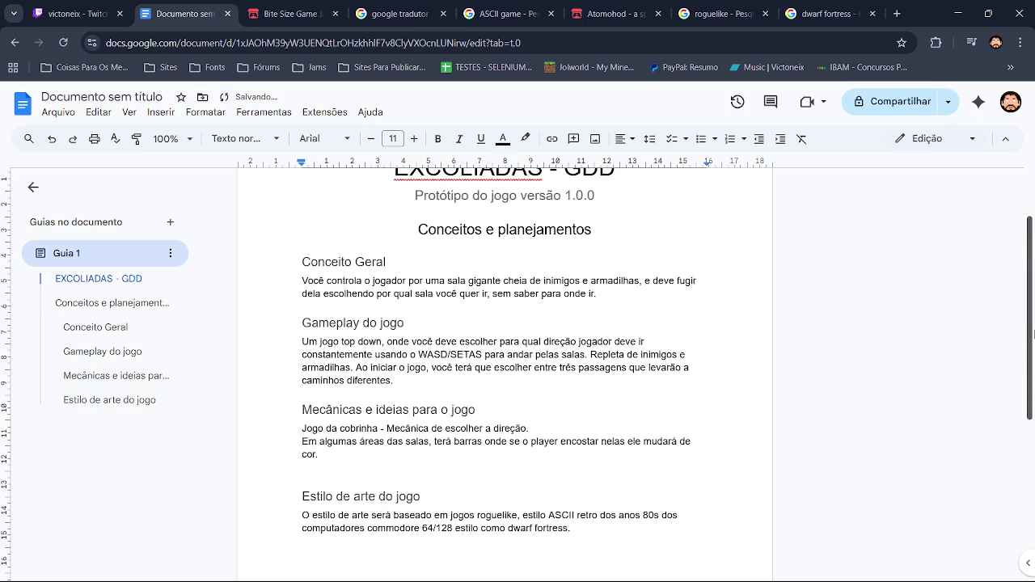
left_click(384, 471)
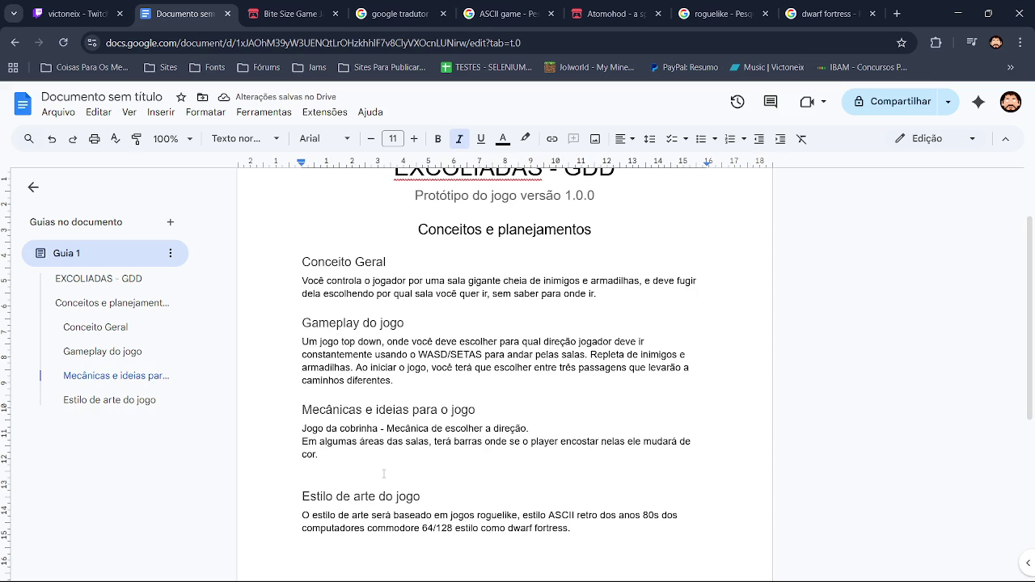
key("Down")
key("BackSpace")
key("Right")
key("Right")
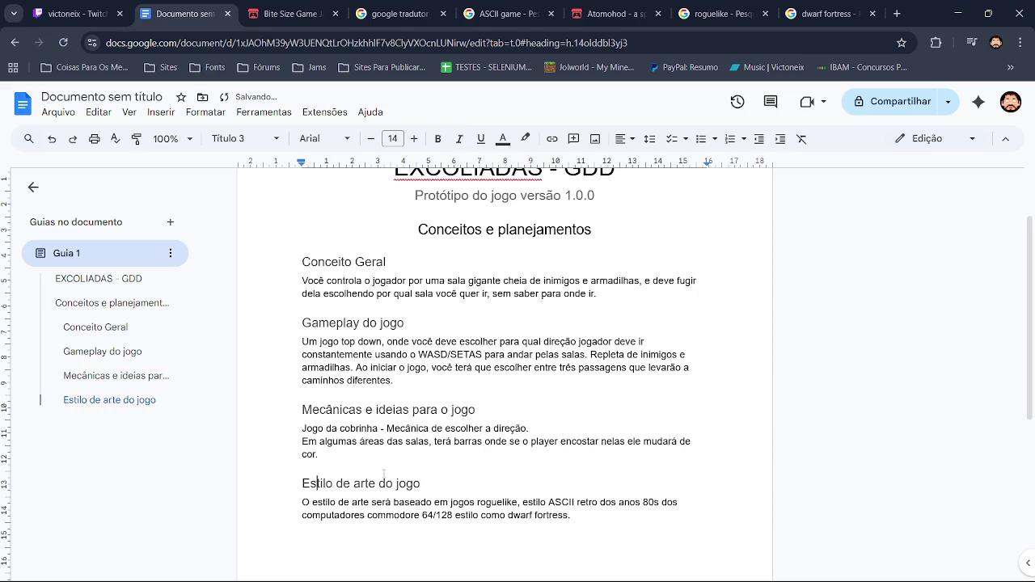
key("Up")
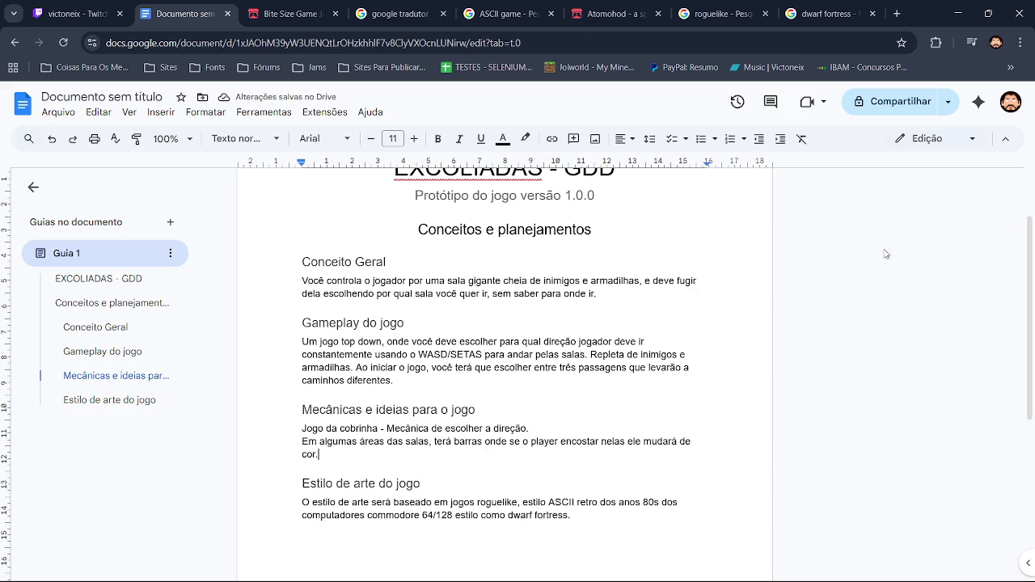
Step: Italicise the 'Conceitos e planejamentos' heading, then check the Twitch stream
left_click(111, 303)
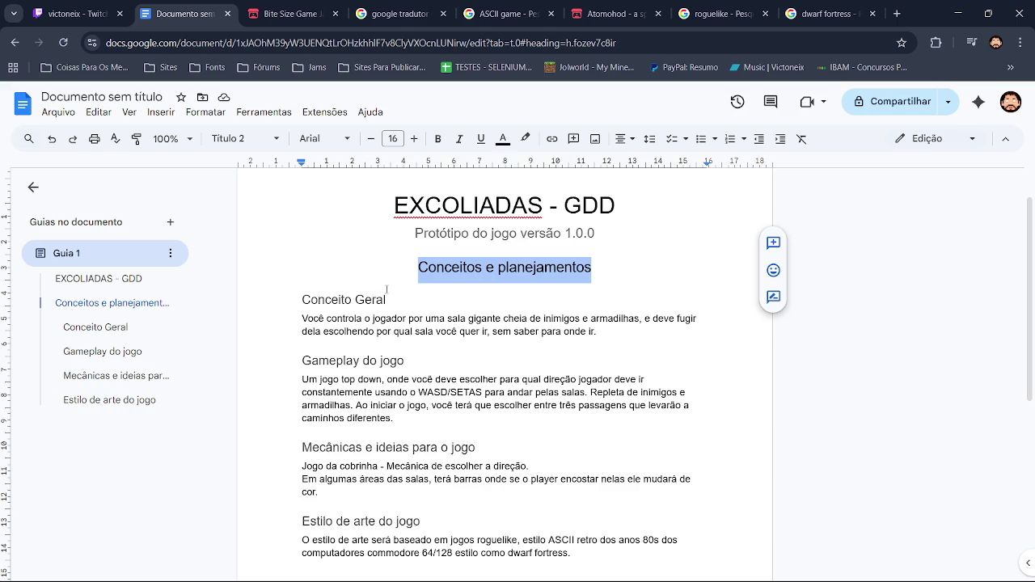
key("ctrl+i")
left_click(487, 267)
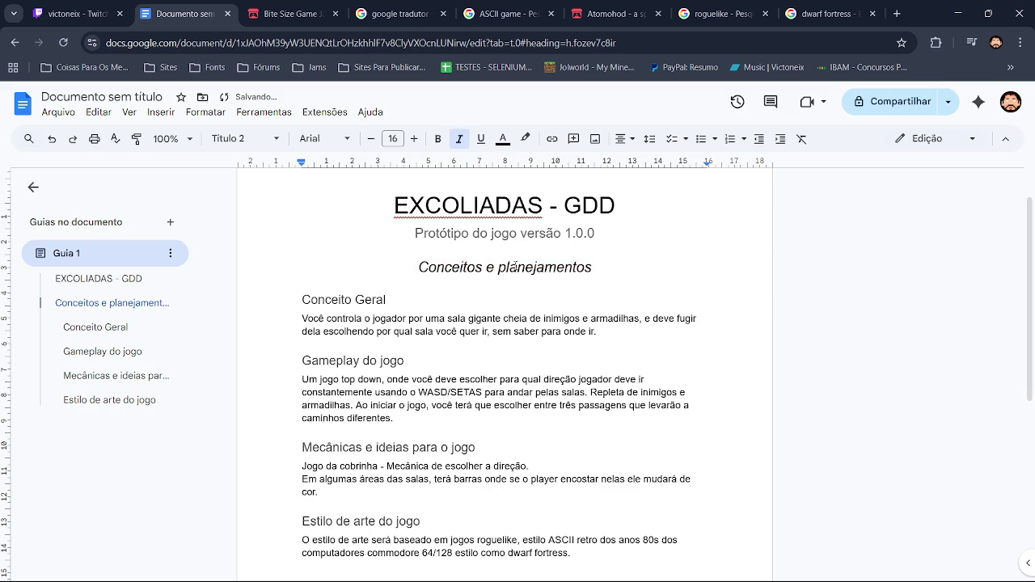
scroll(410, 336, "down", 5)
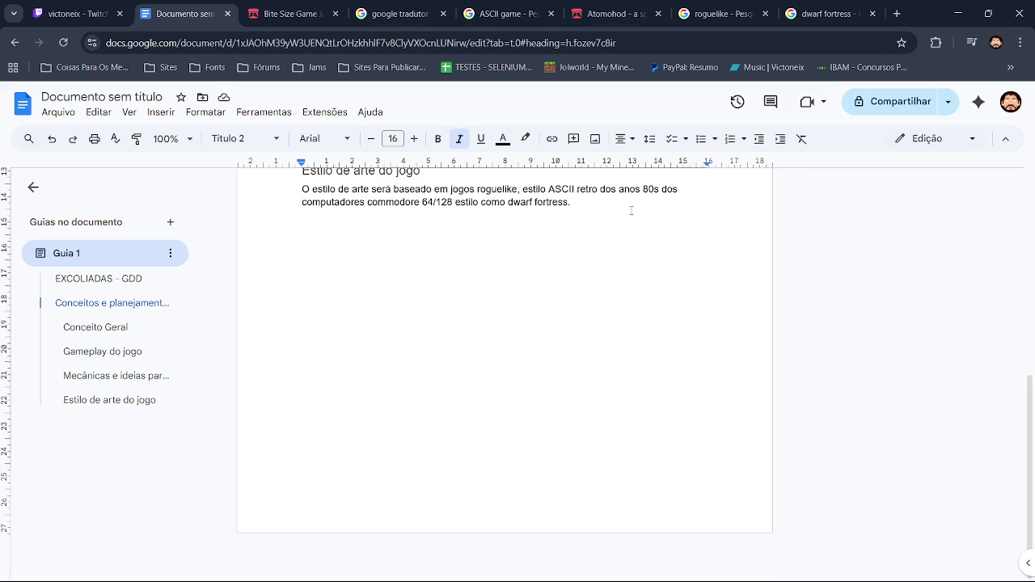
left_click(60, 5)
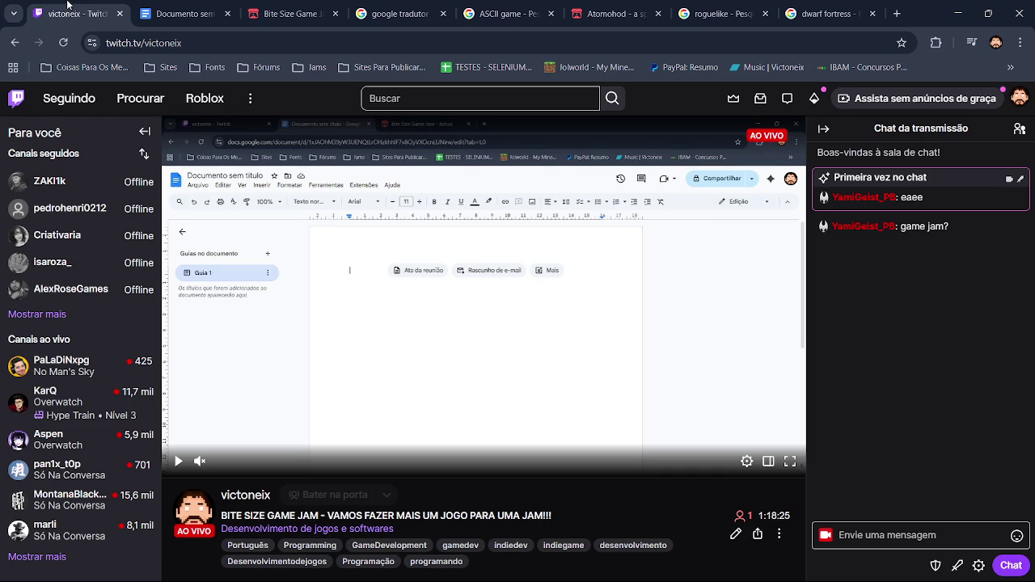
Step: Back in the GDD, scroll to the top, select 'EXCOLIADAS' and open a new tab
left_click(163, 7)
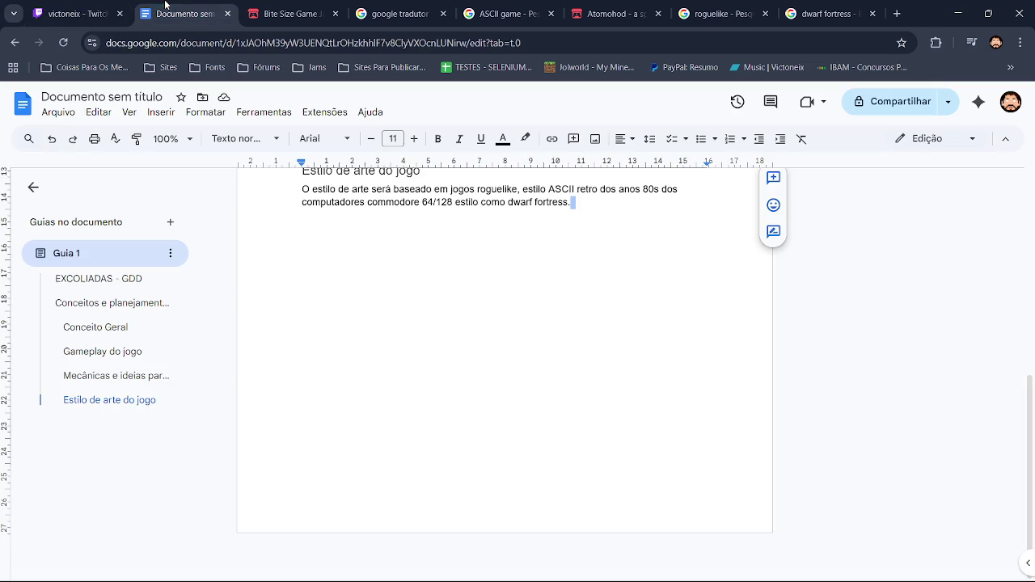
left_click(583, 213)
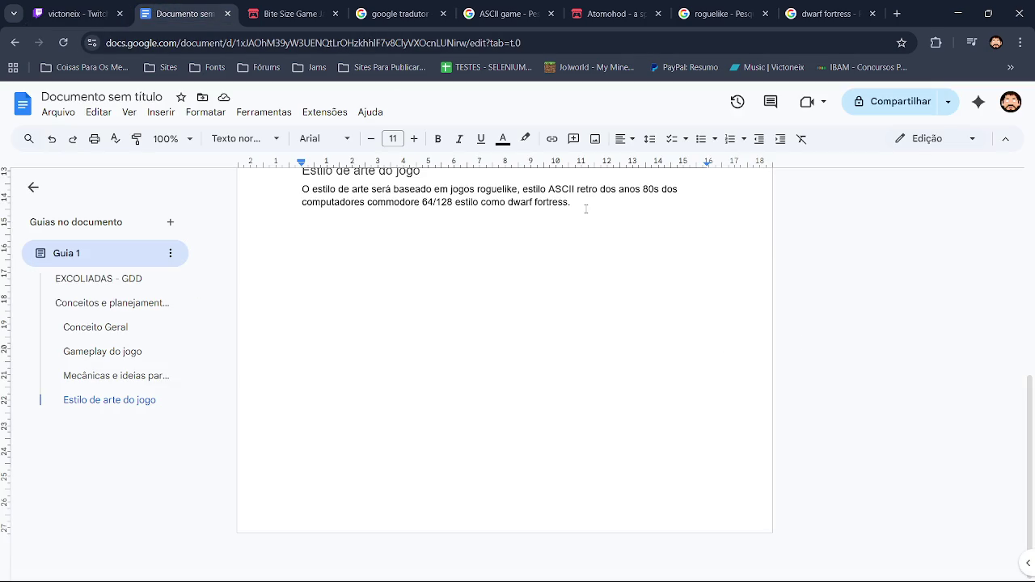
left_click_drag(1023, 487, 1022, 285)
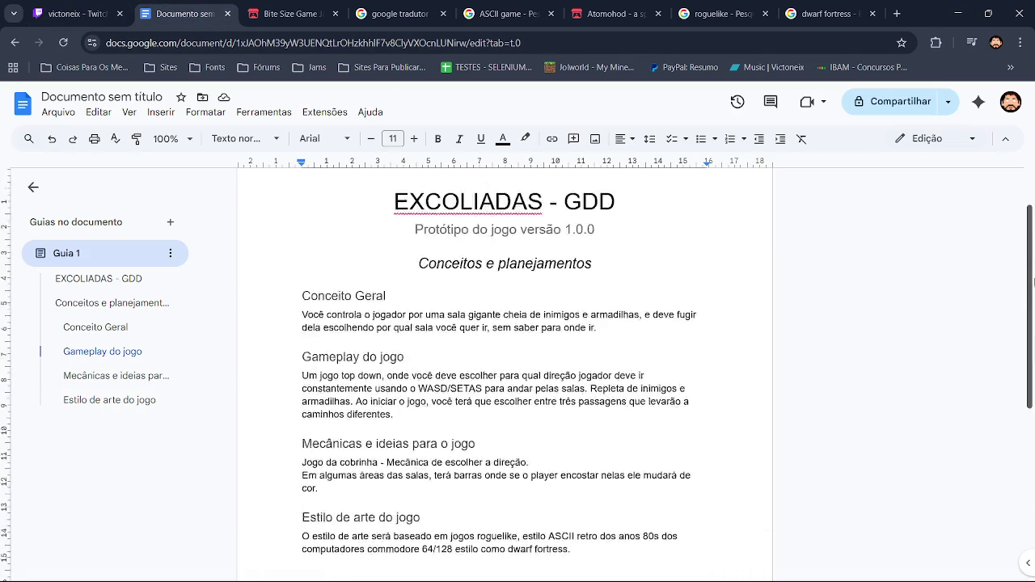
double_click(495, 256)
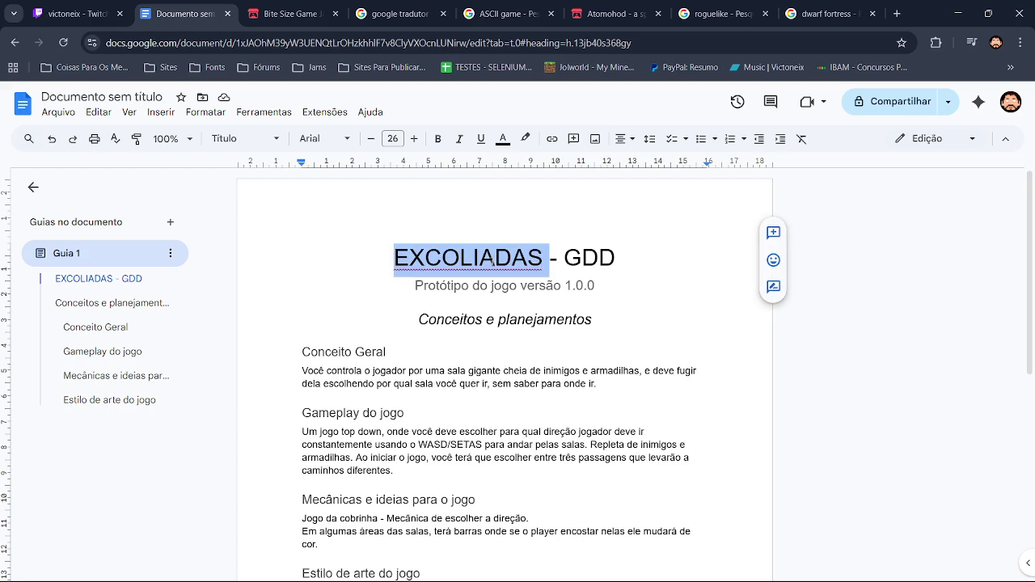
left_click(898, 14)
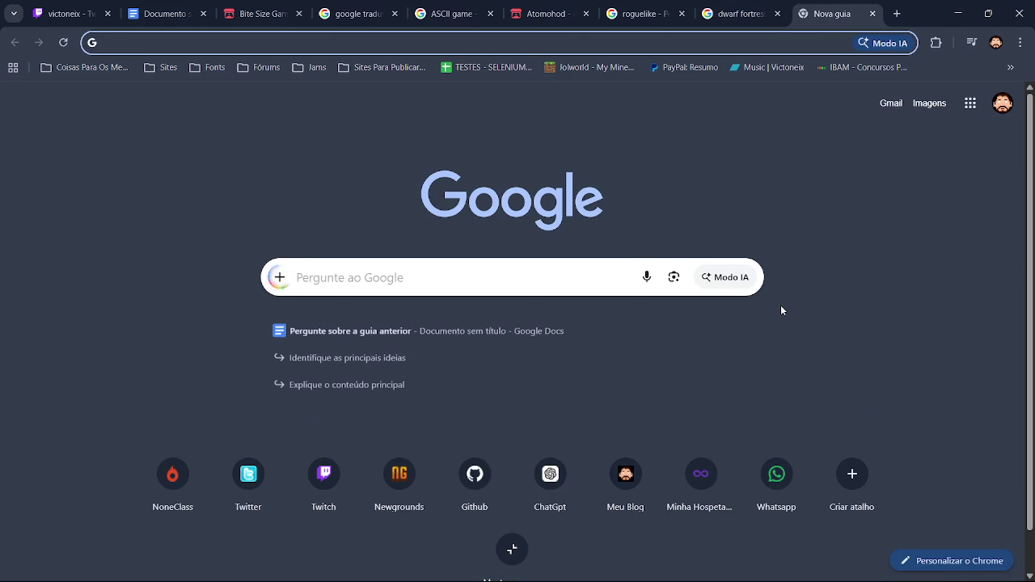